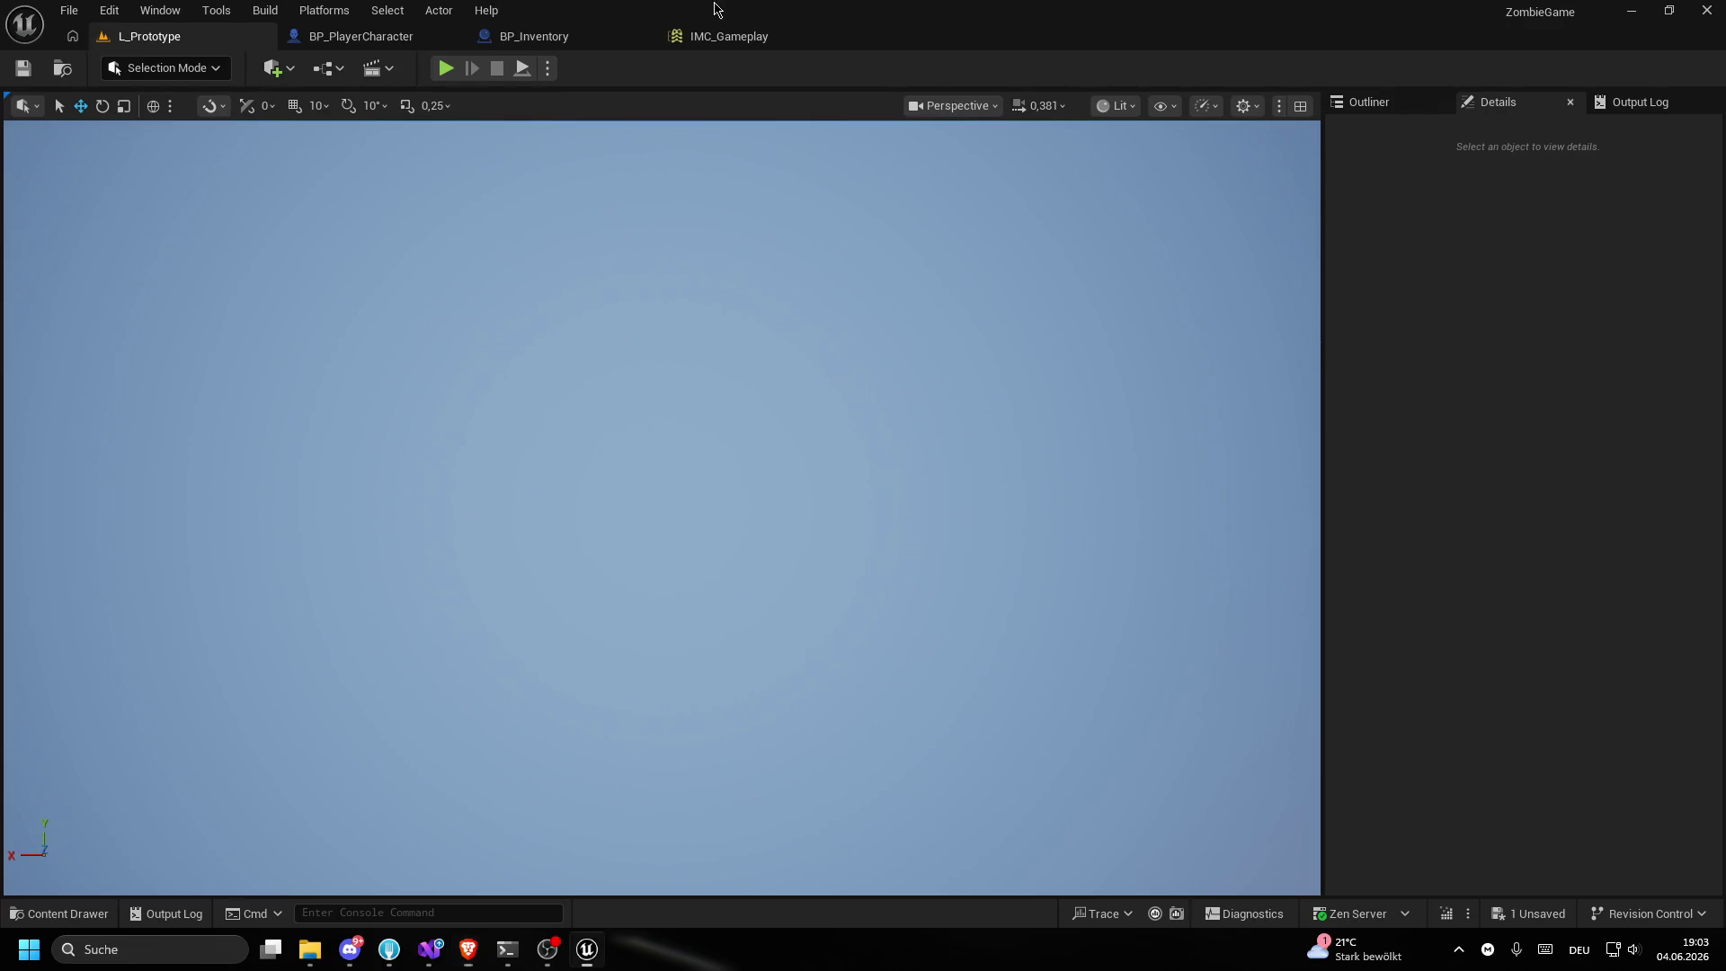
- Launch the New C++ Class wizard from the Tools menu
click(109, 10)
mouse_move(160, 10)
click(216, 10)
click(329, 78)
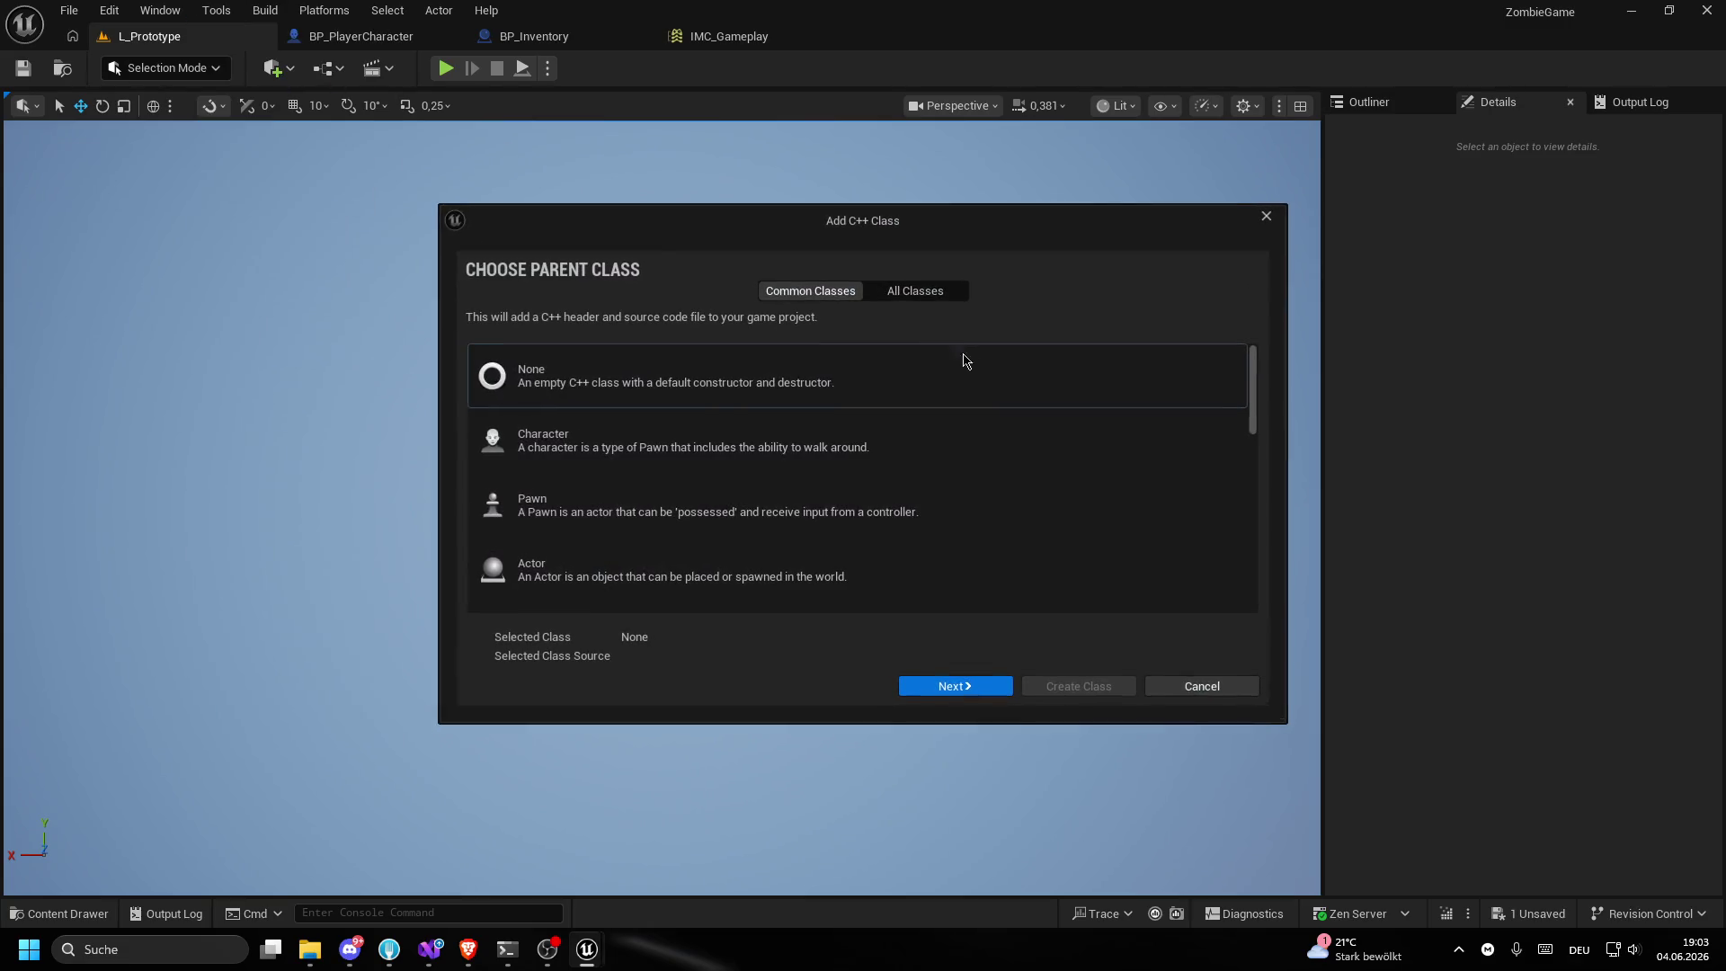
- Choose XKActor from All Classes as the parent and name the class Inventory
click(926, 293)
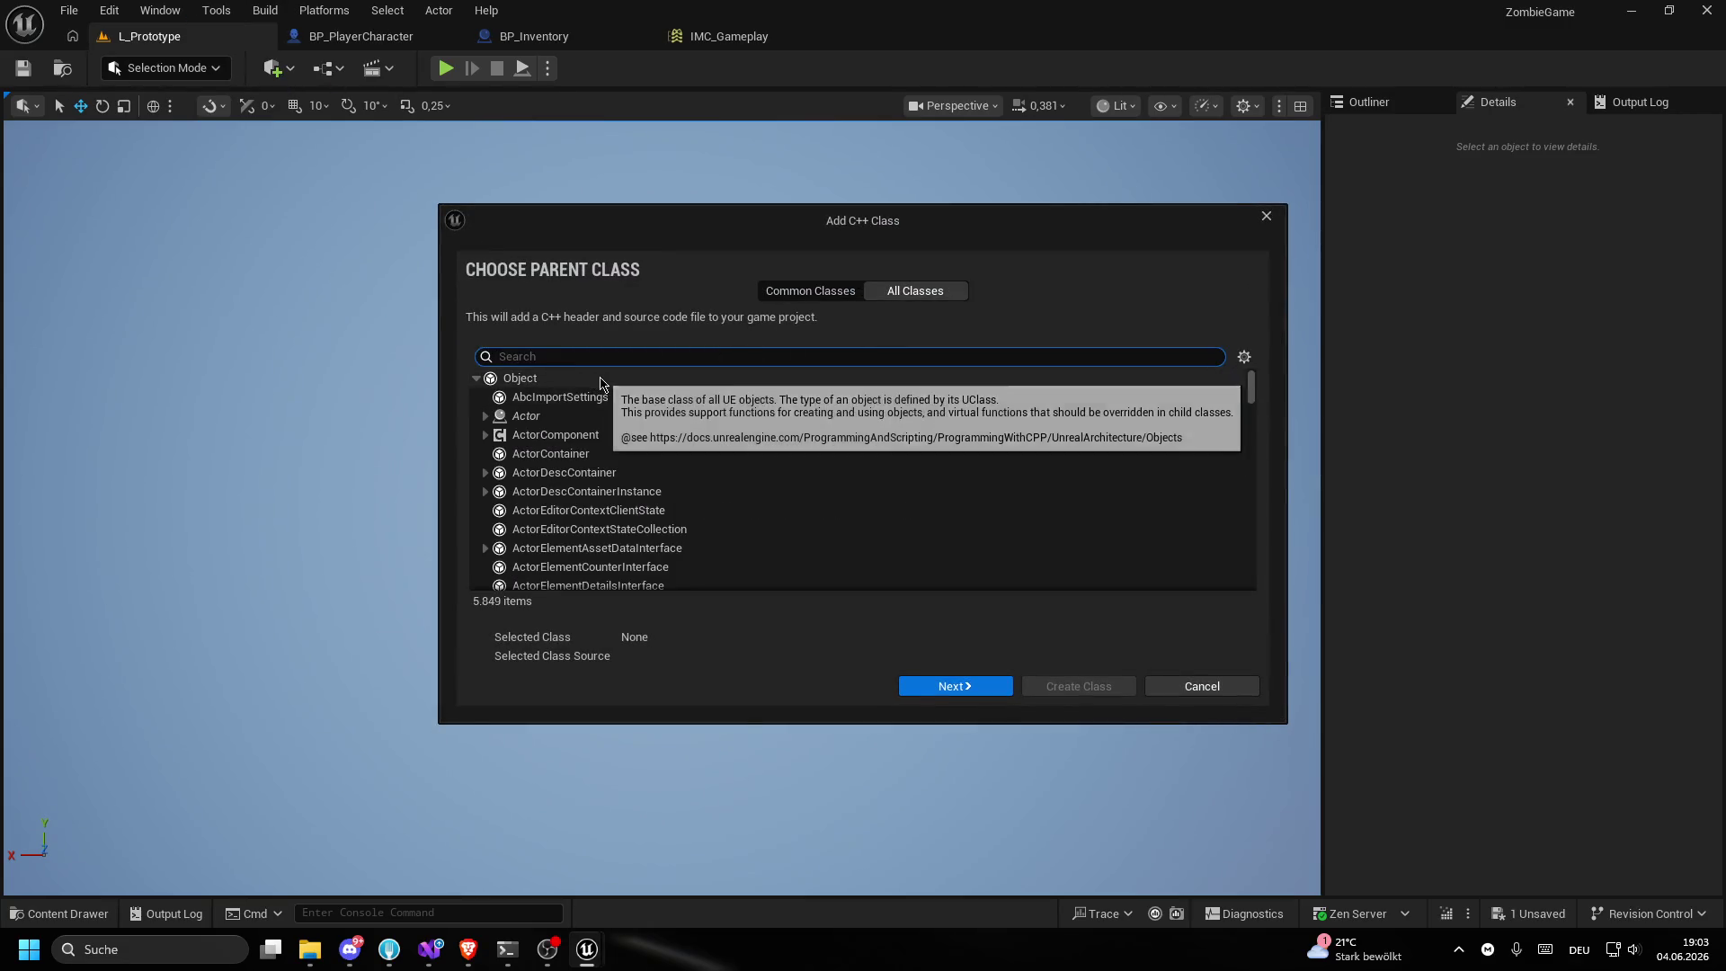
text(XKActor)
click(684, 415)
click(955, 686)
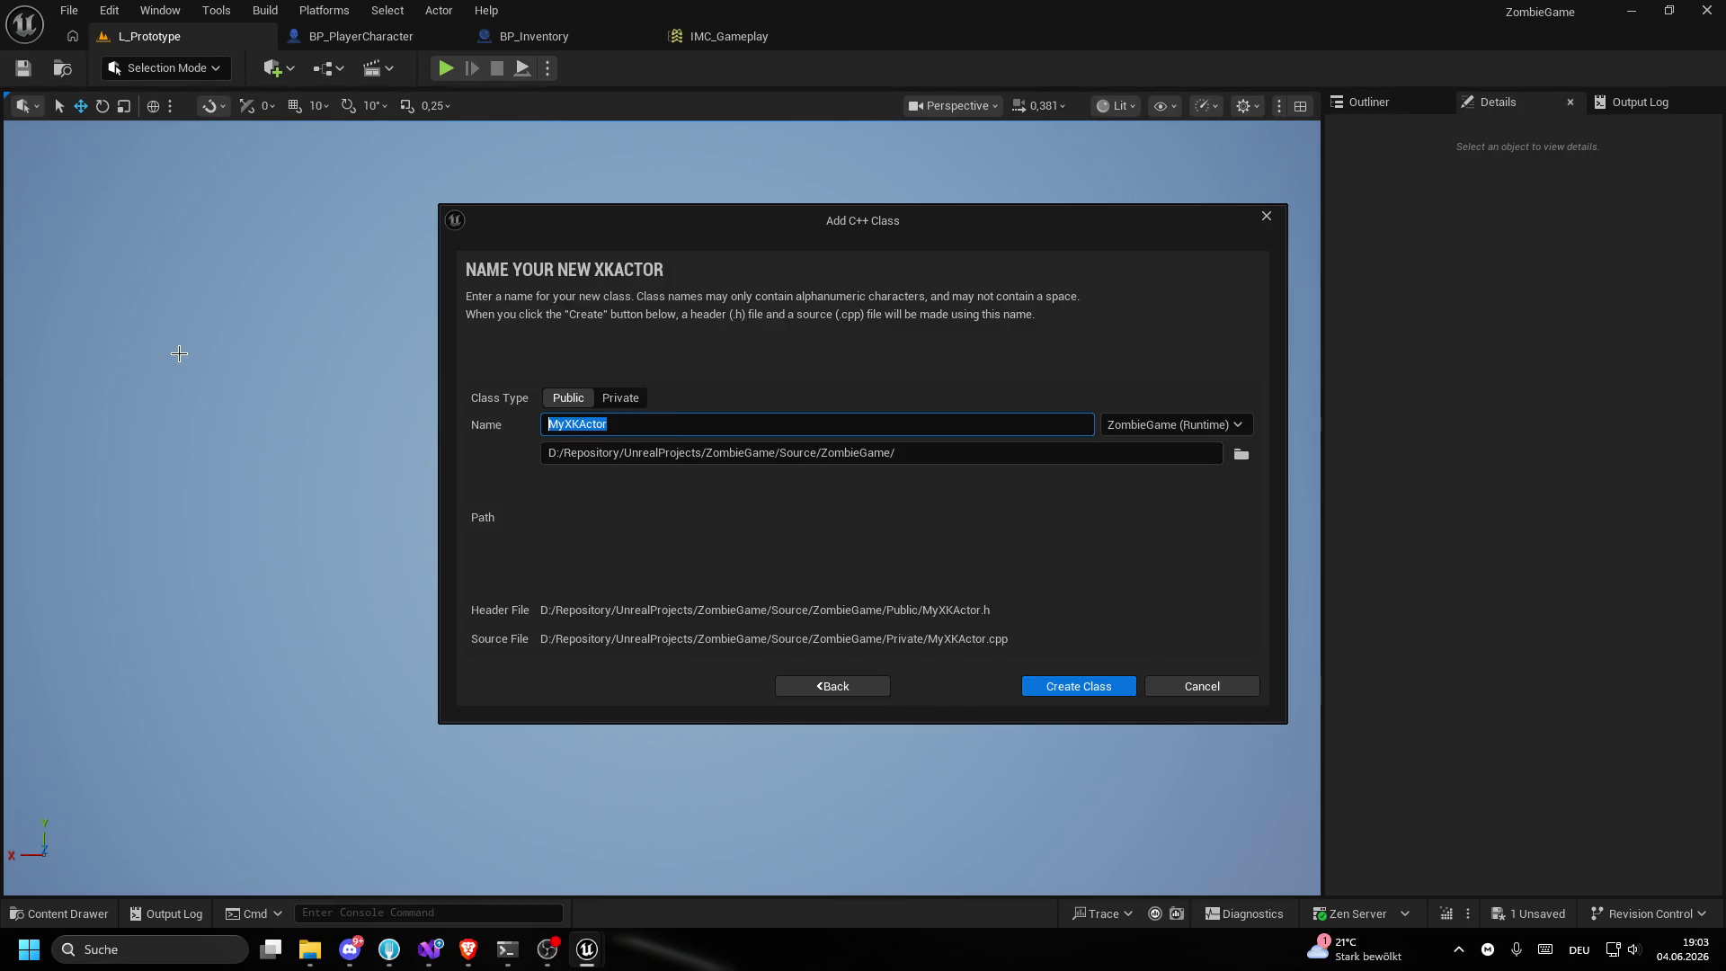
text(Inventory)
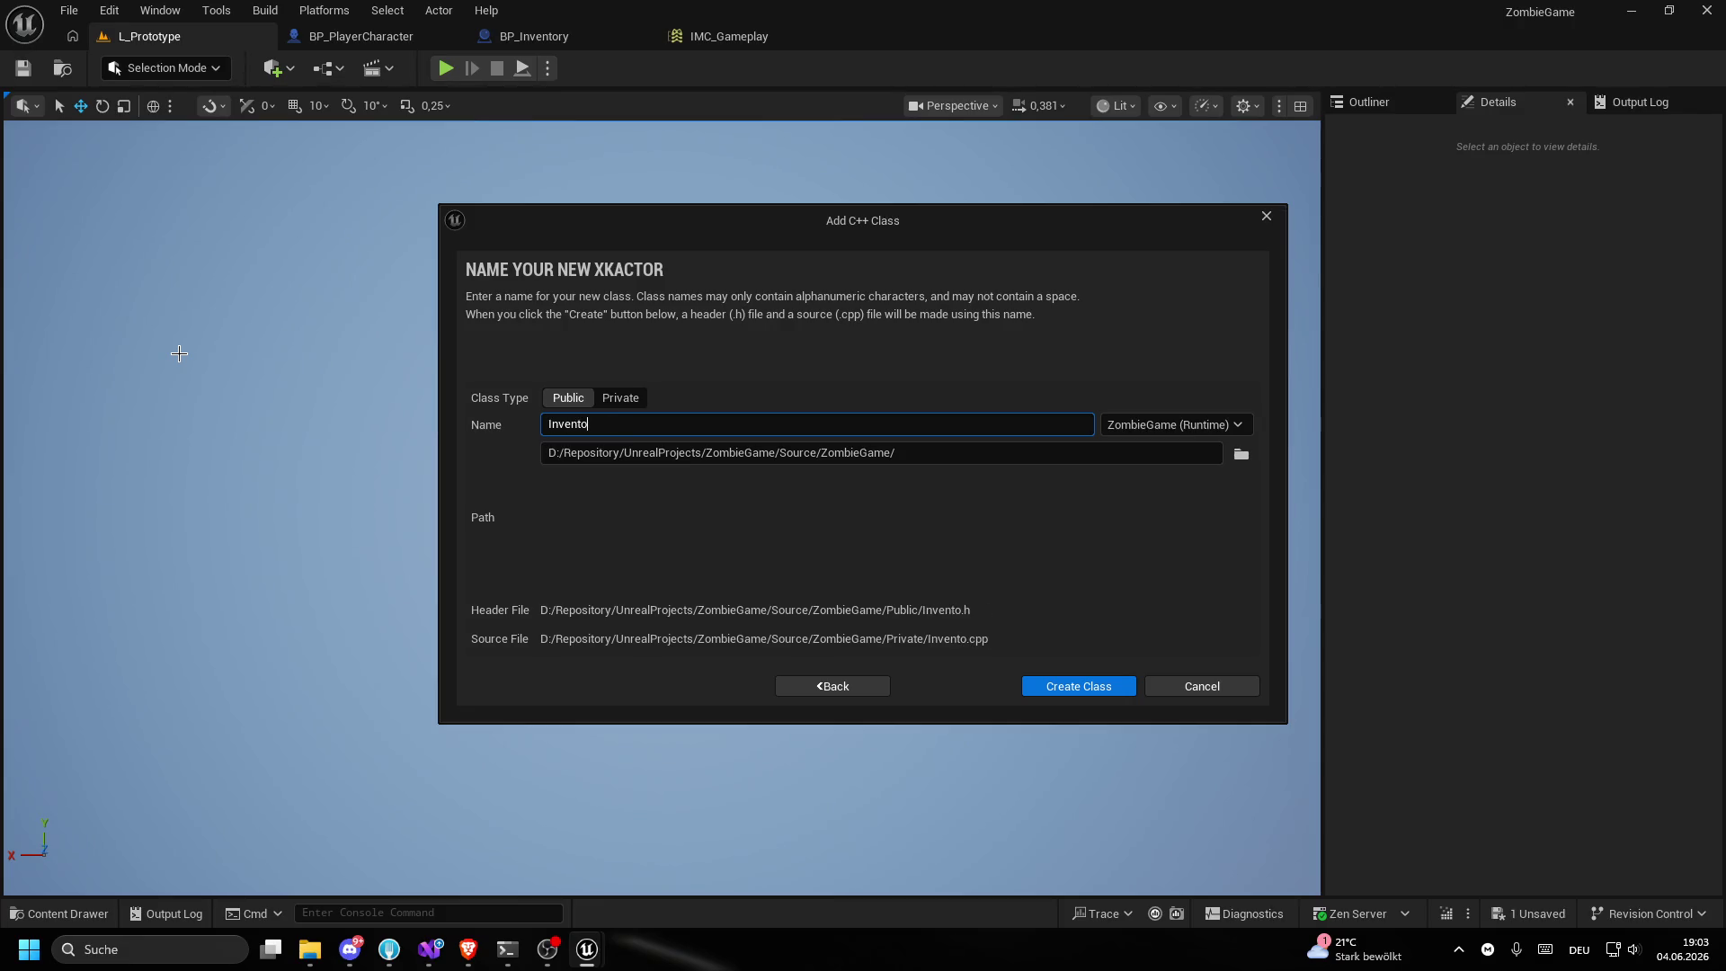
click(1242, 454)
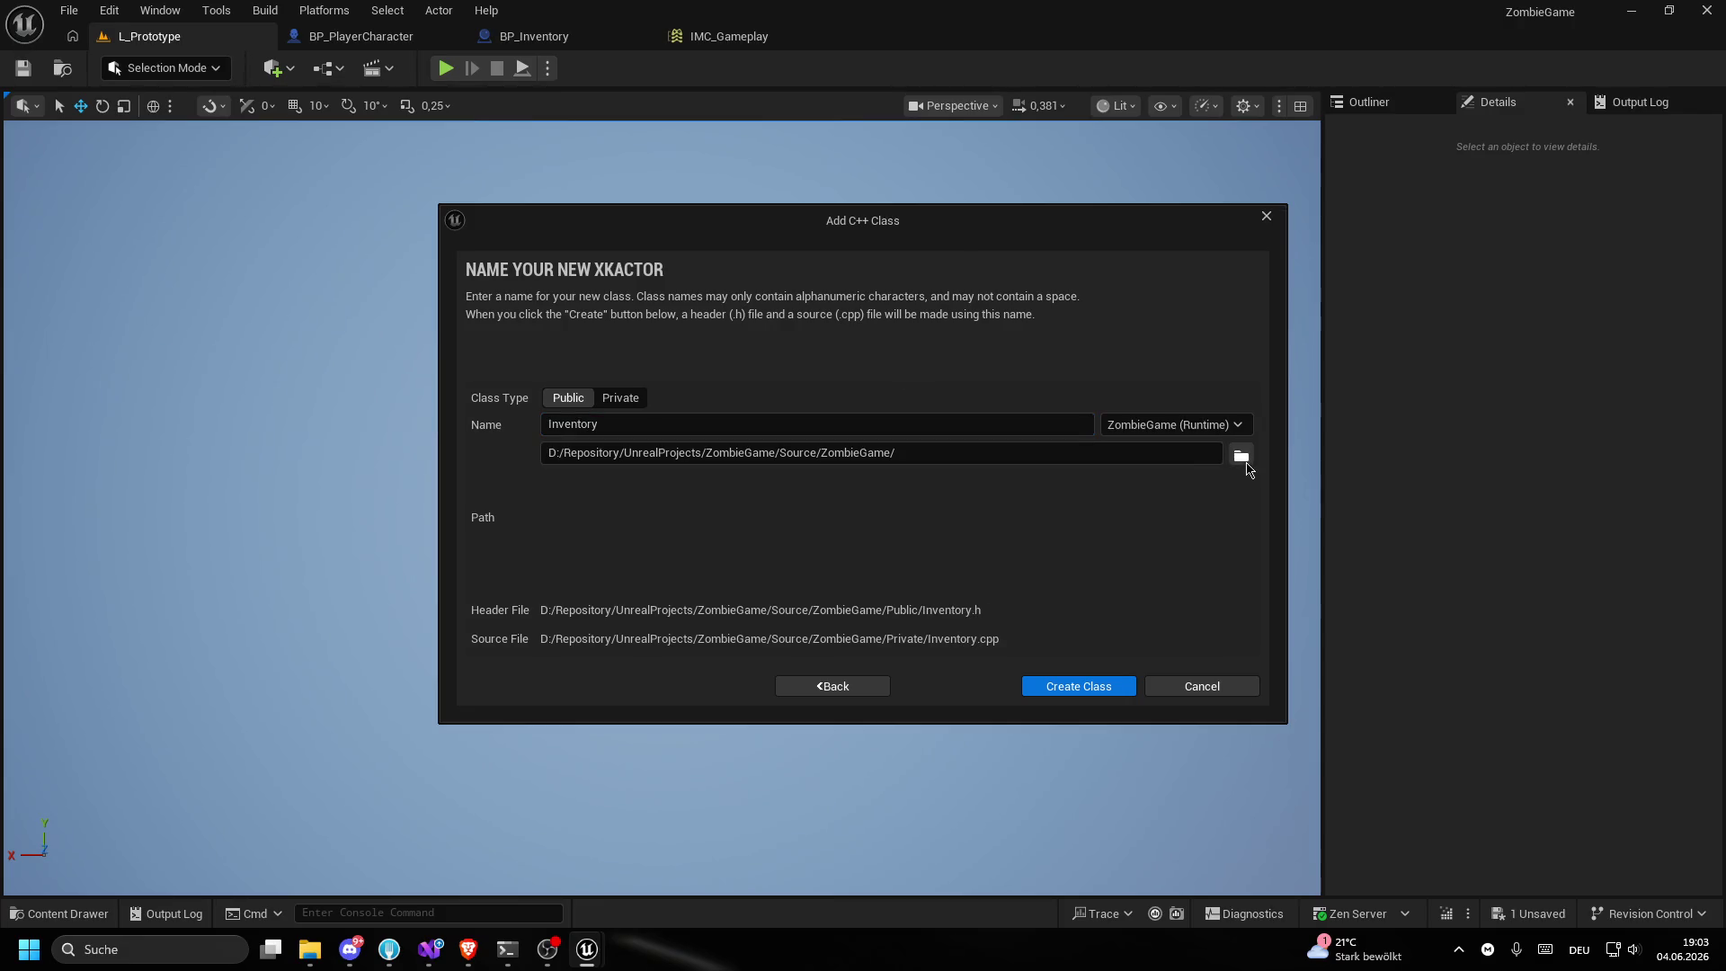
- Browse to Public/Other/Visibilities and create a new folder named Objects there
double_click(676, 374)
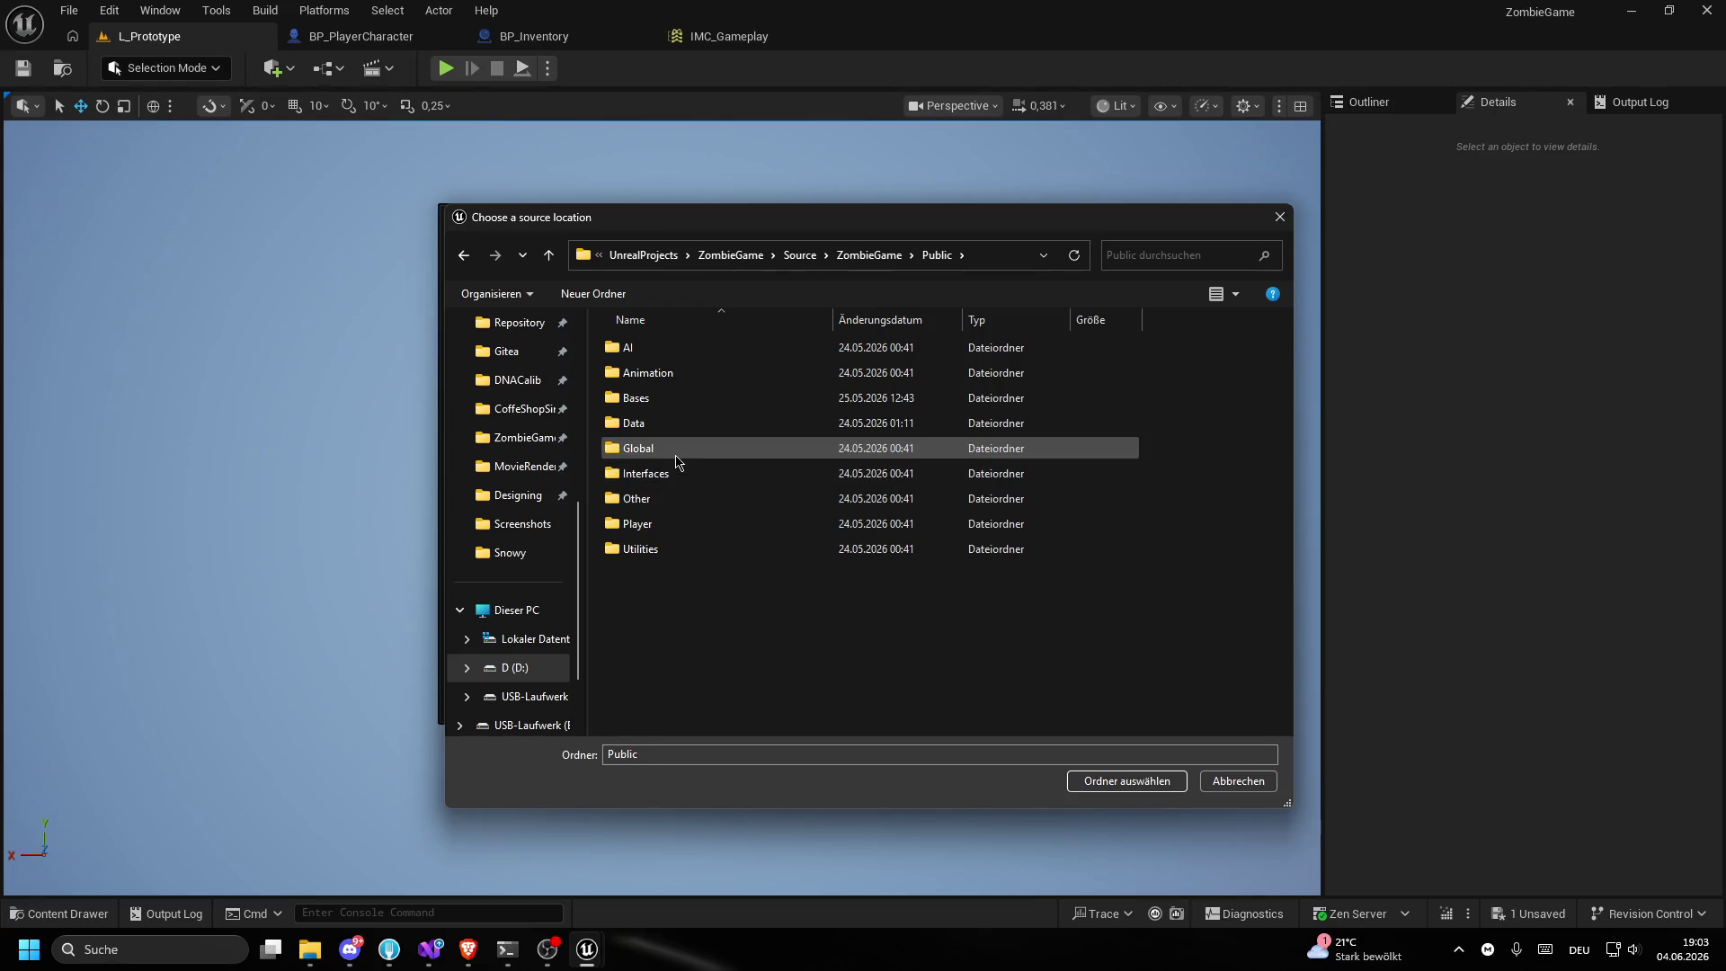
double_click(638, 500)
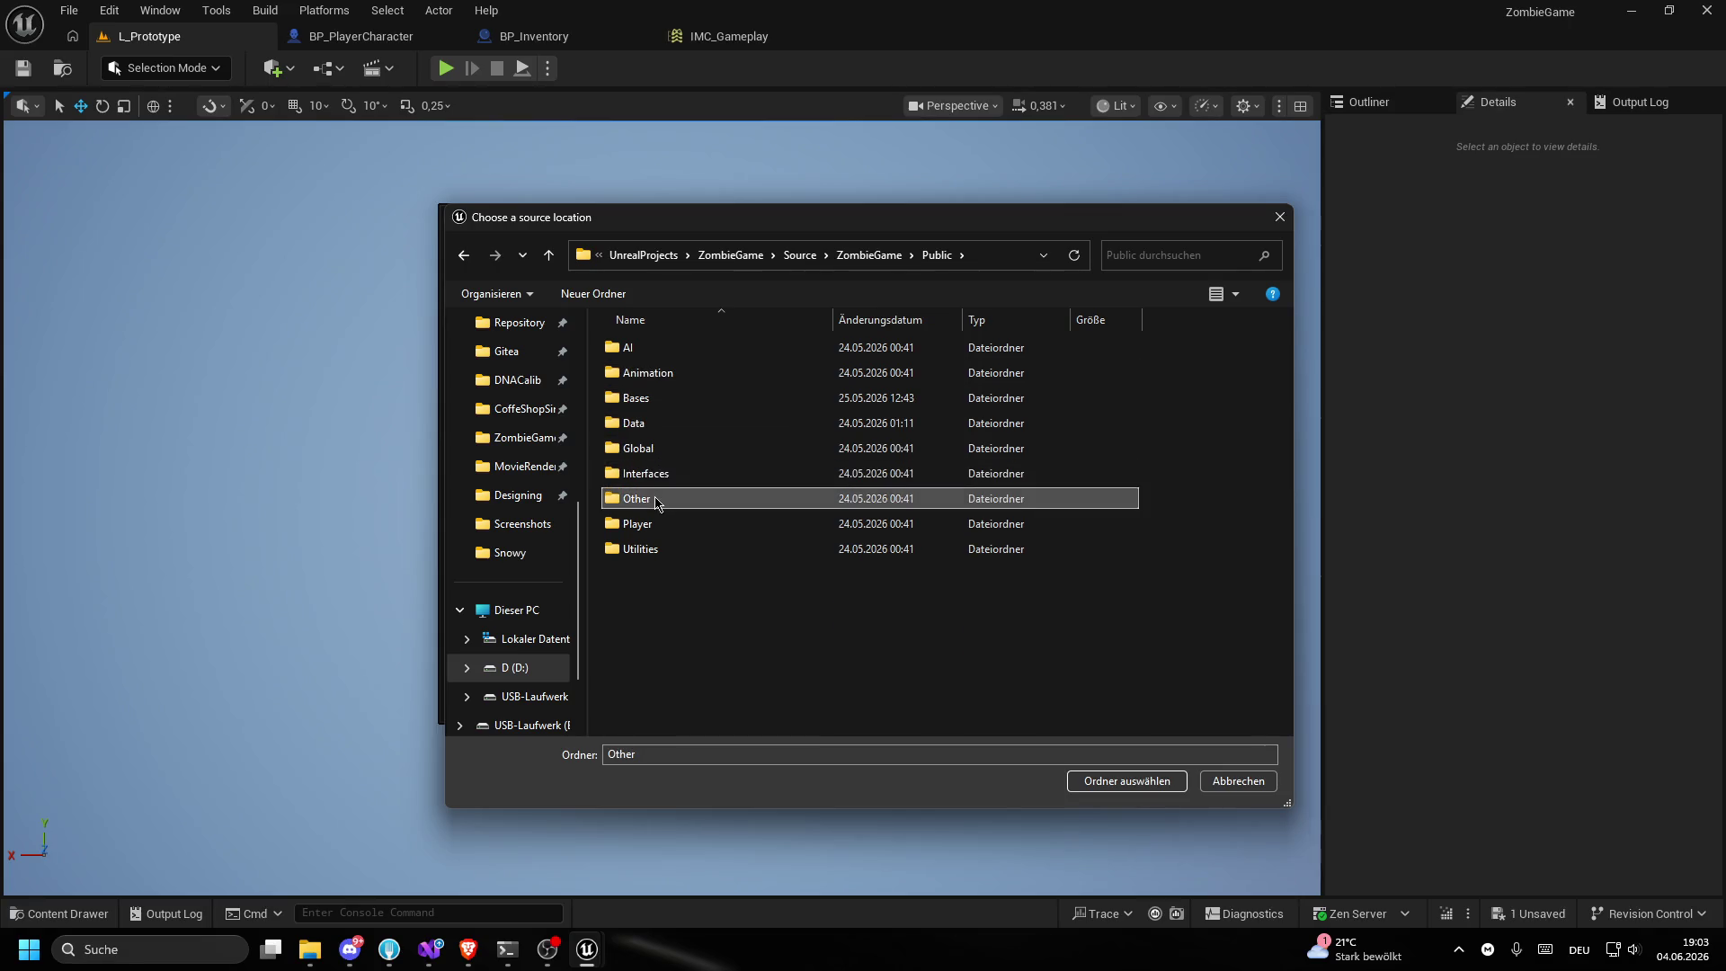
double_click(670, 373)
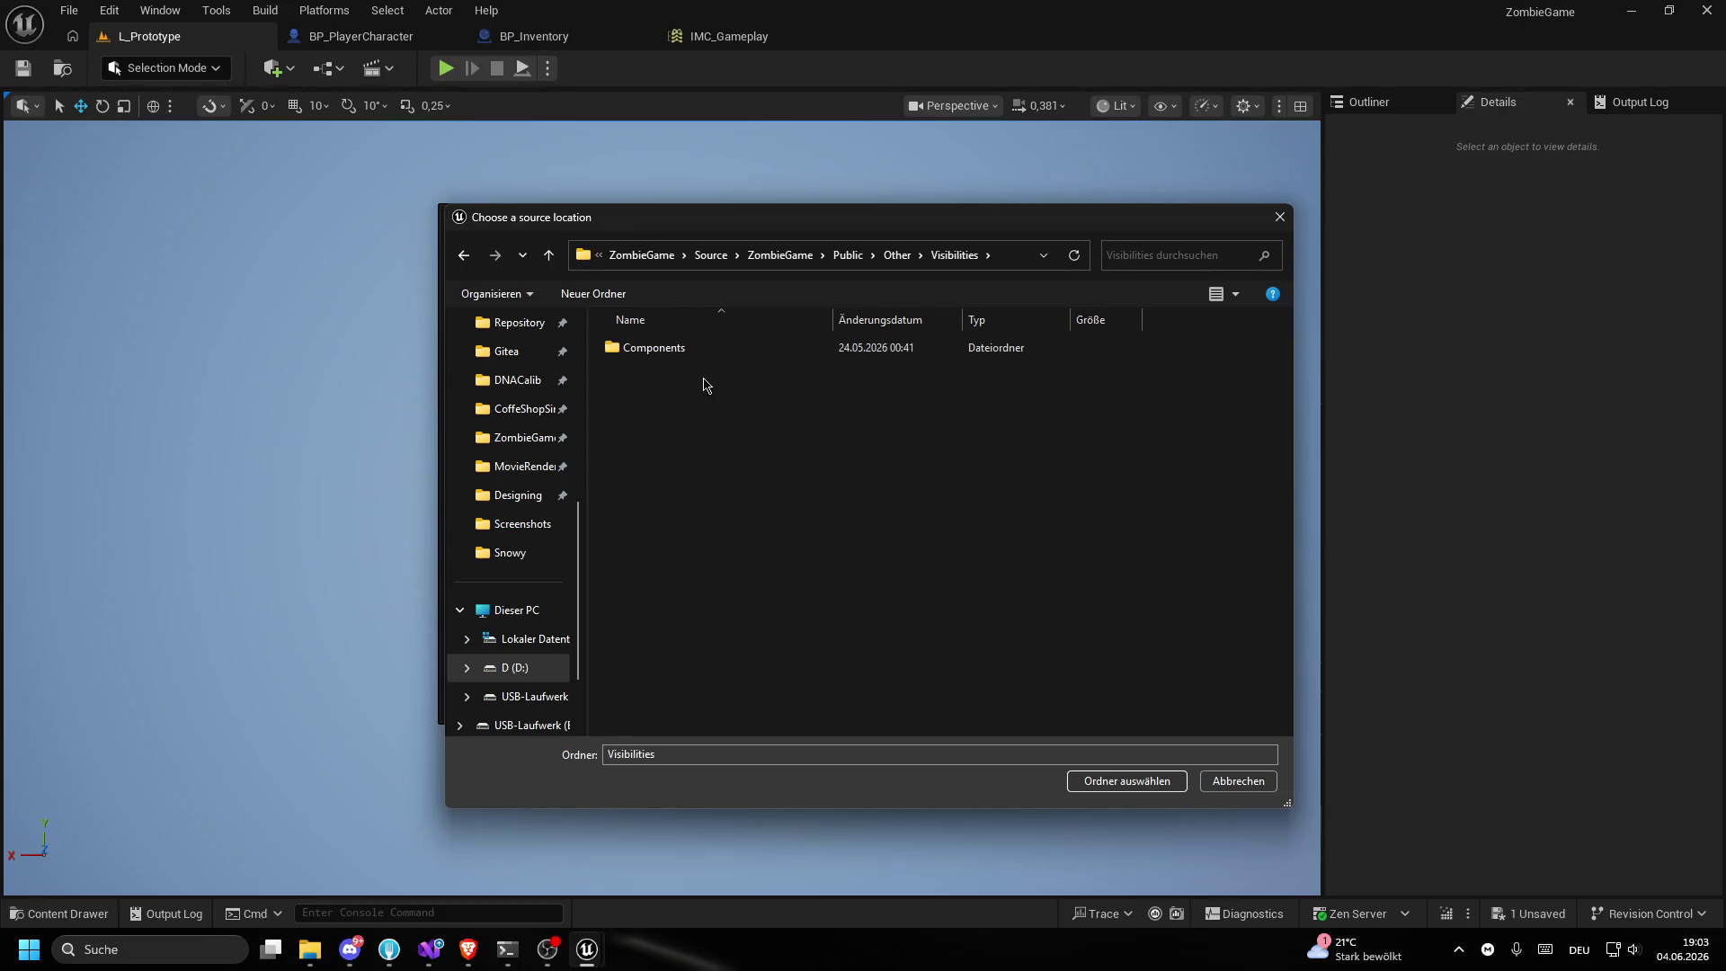
right_click(702, 376)
mouse_move(888, 625)
click(1118, 624)
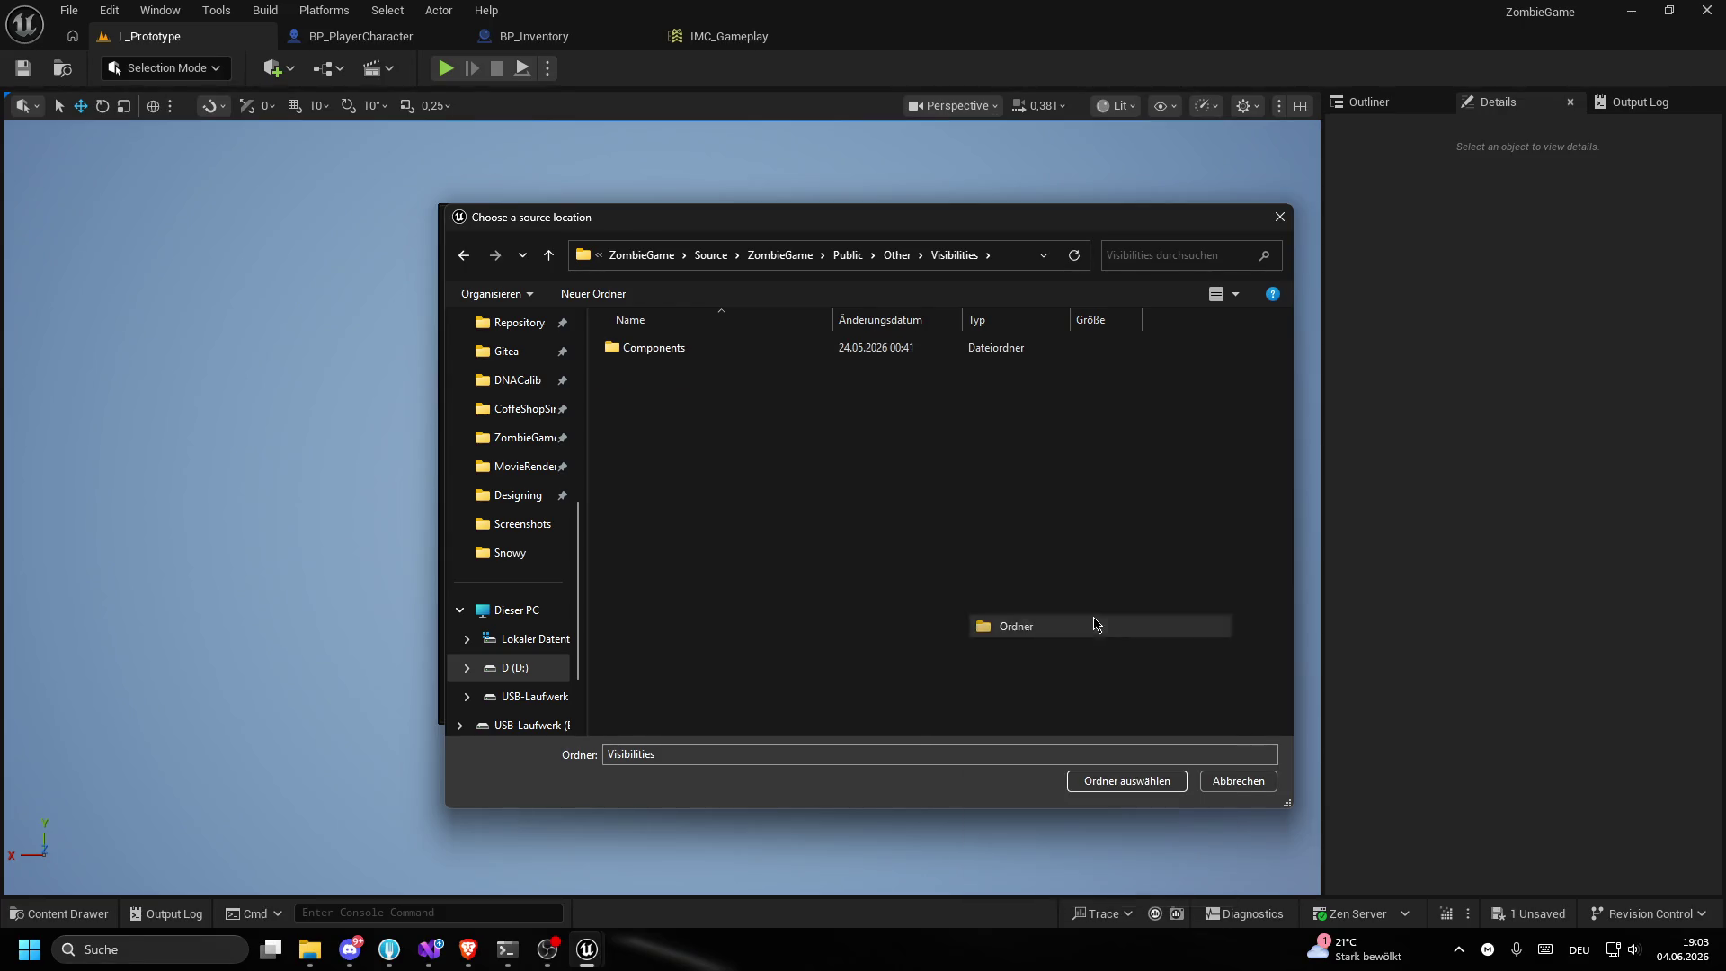
text(O)
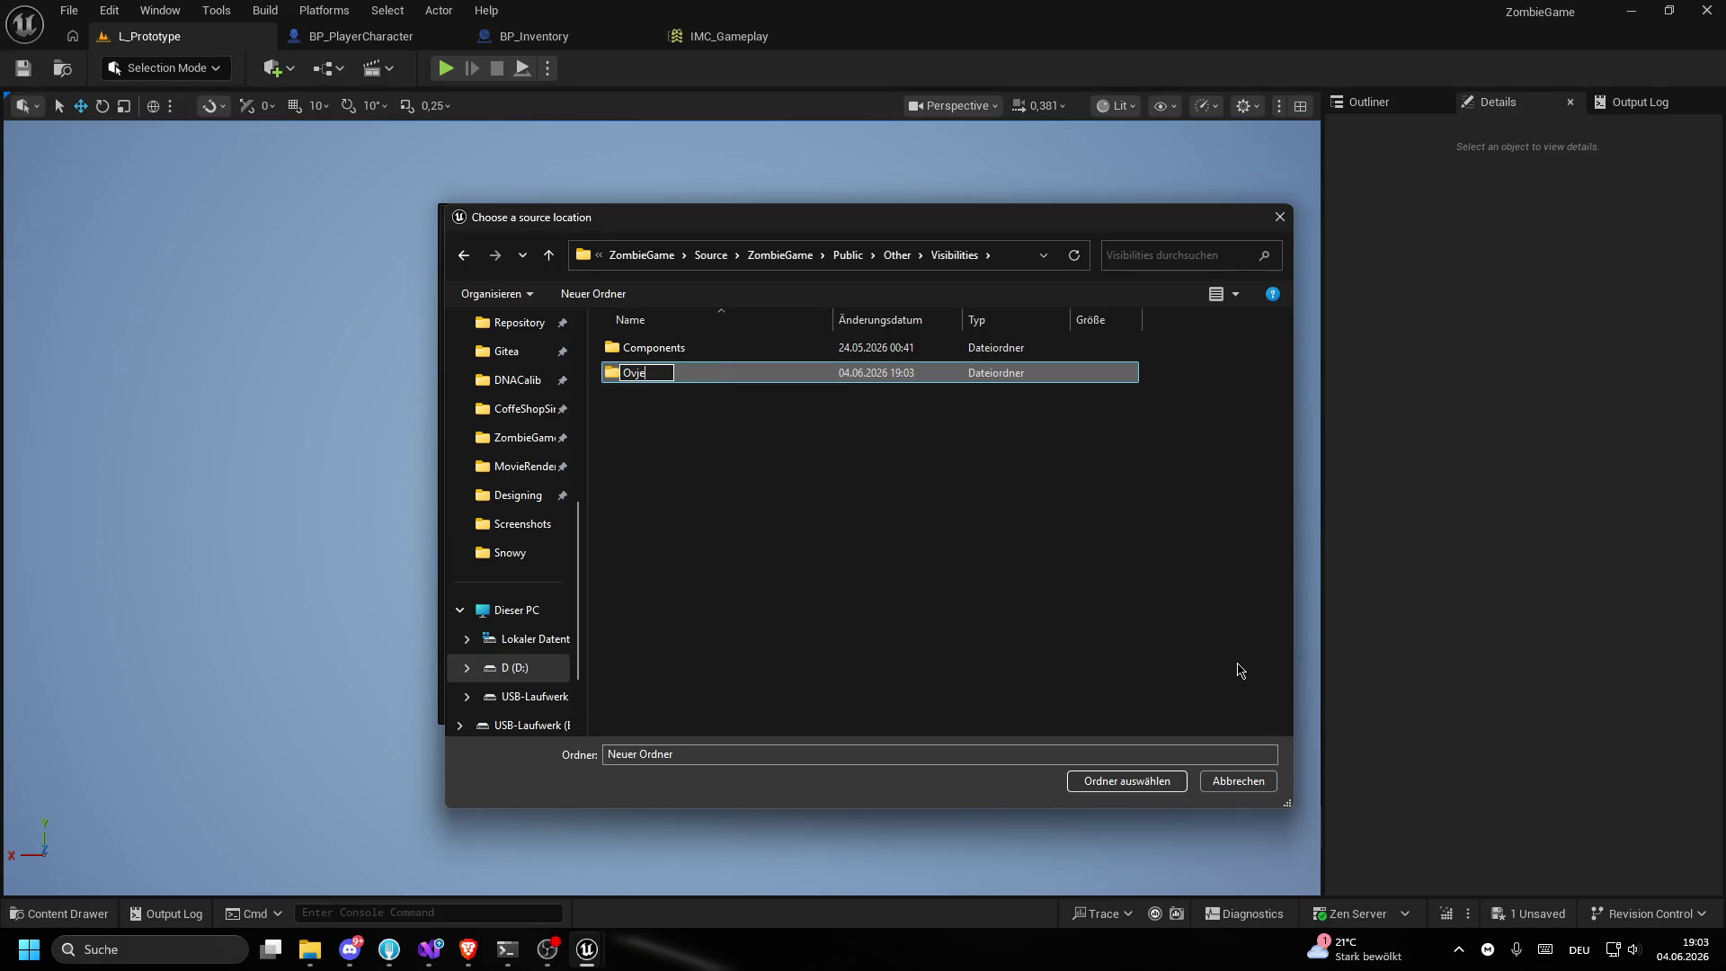
text(bjects)
key(Return)
key(Return)
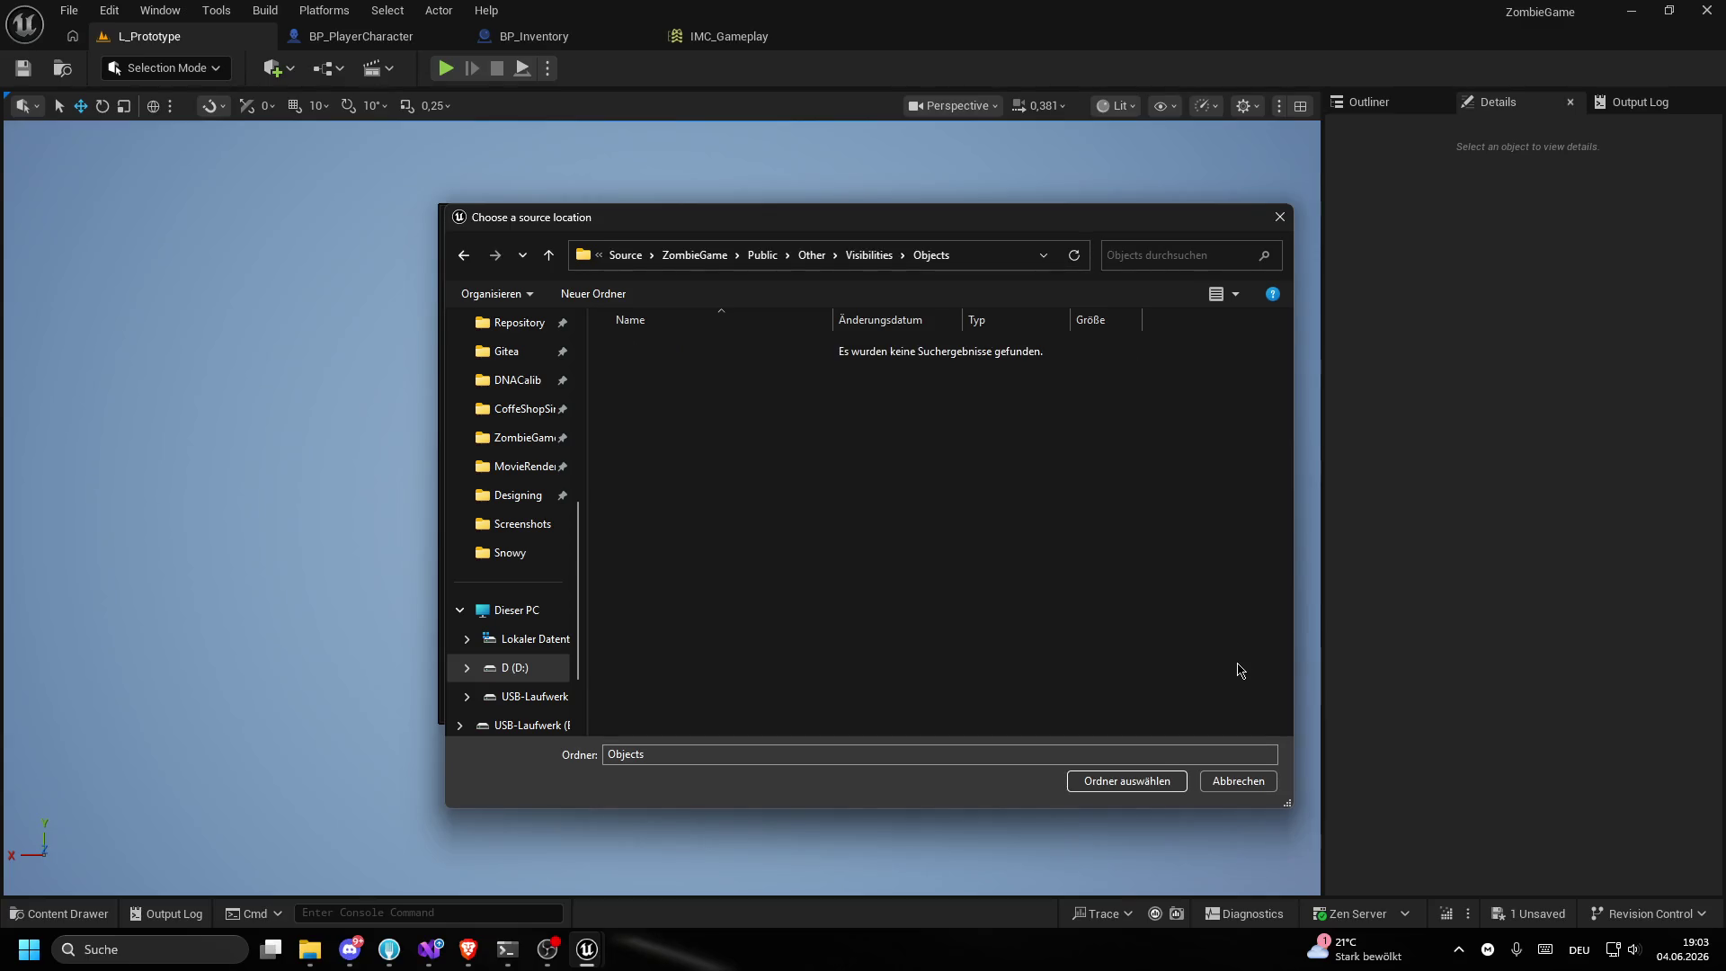
right_click(797, 510)
mouse_move(870, 779)
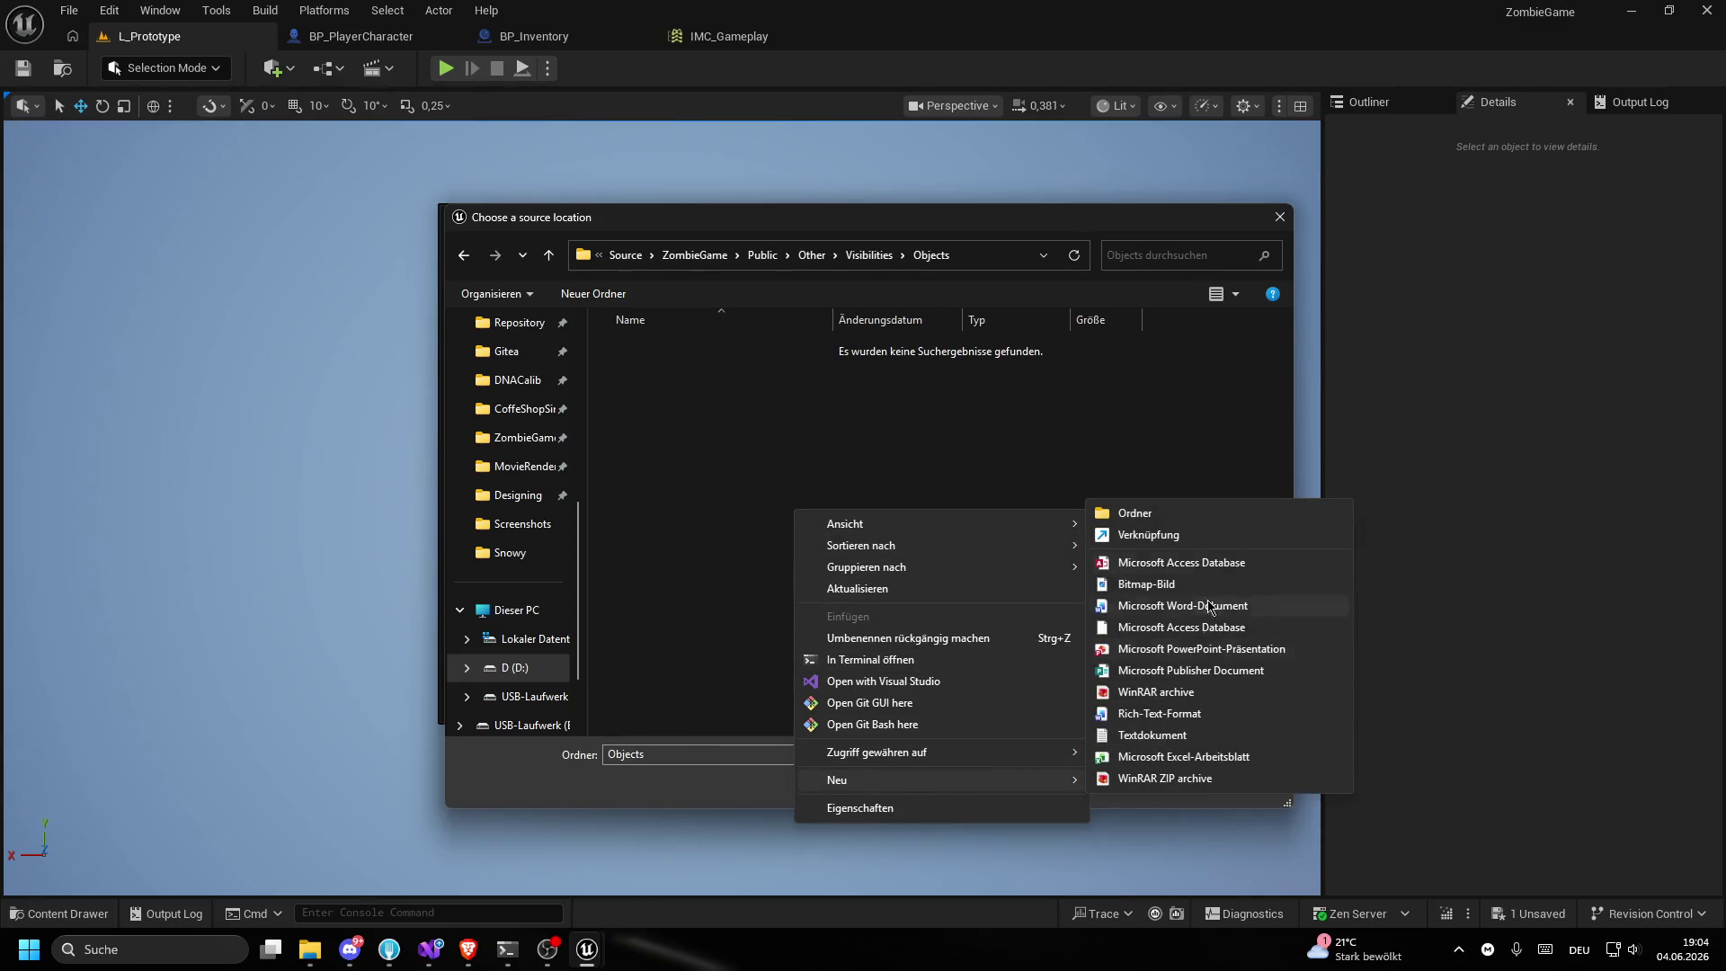
click(1210, 519)
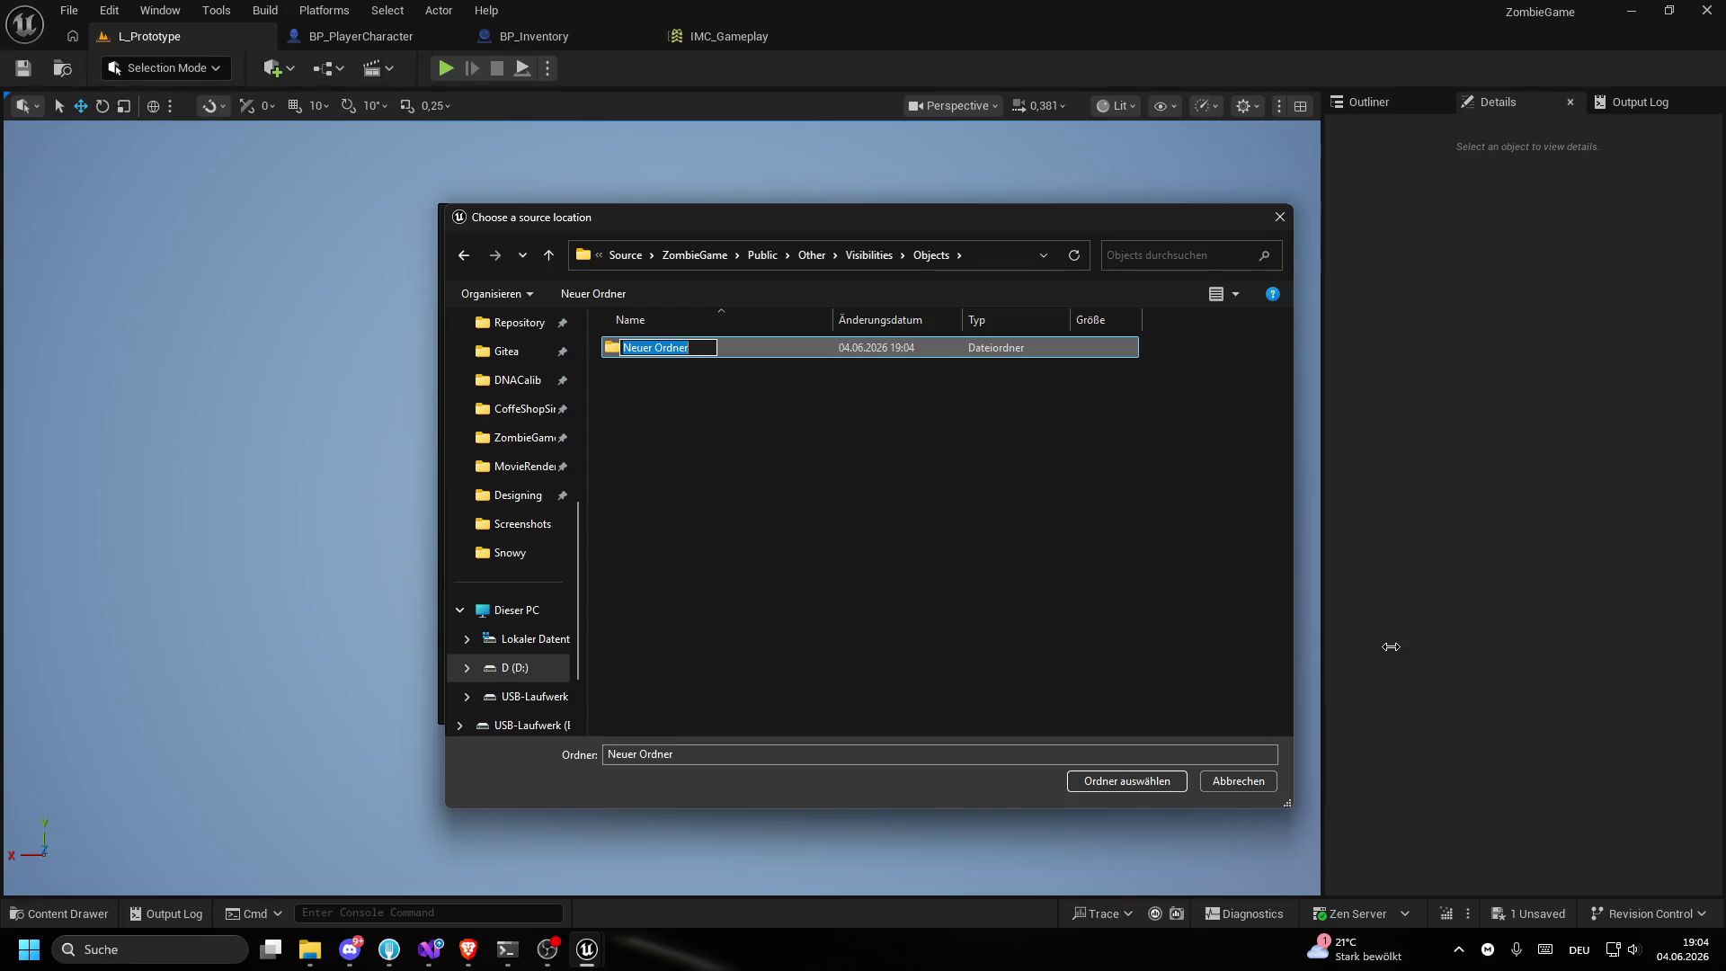
text(Interacting)
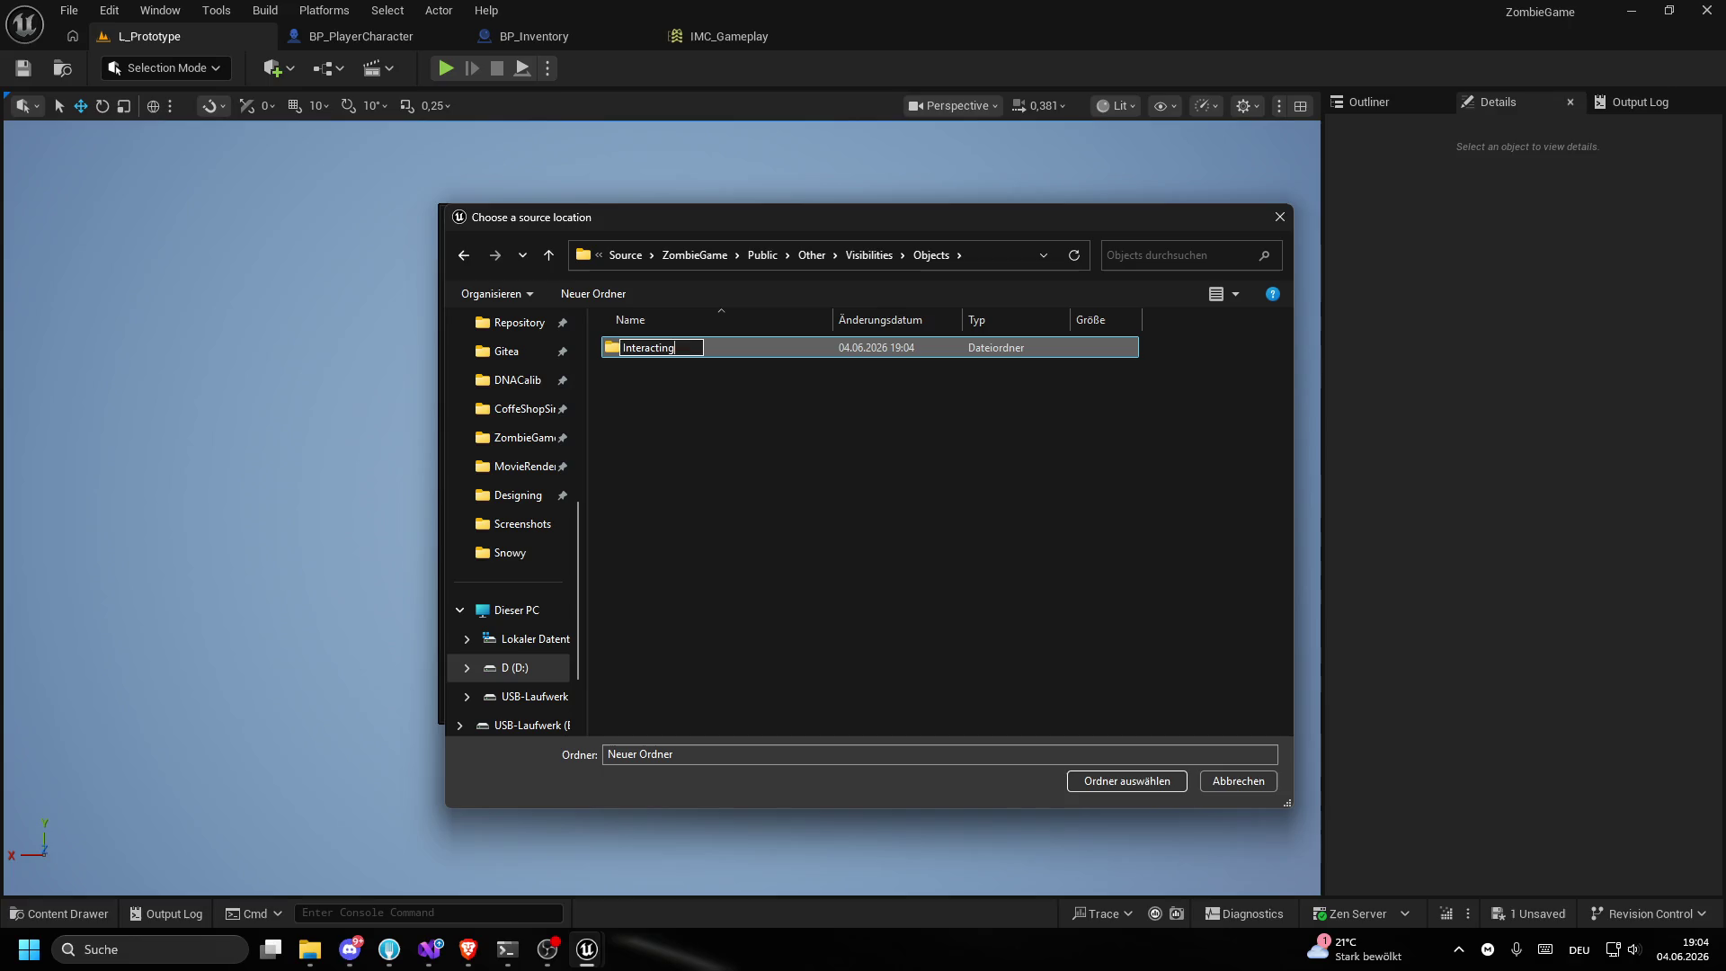
key(ctrl+BackSpace)
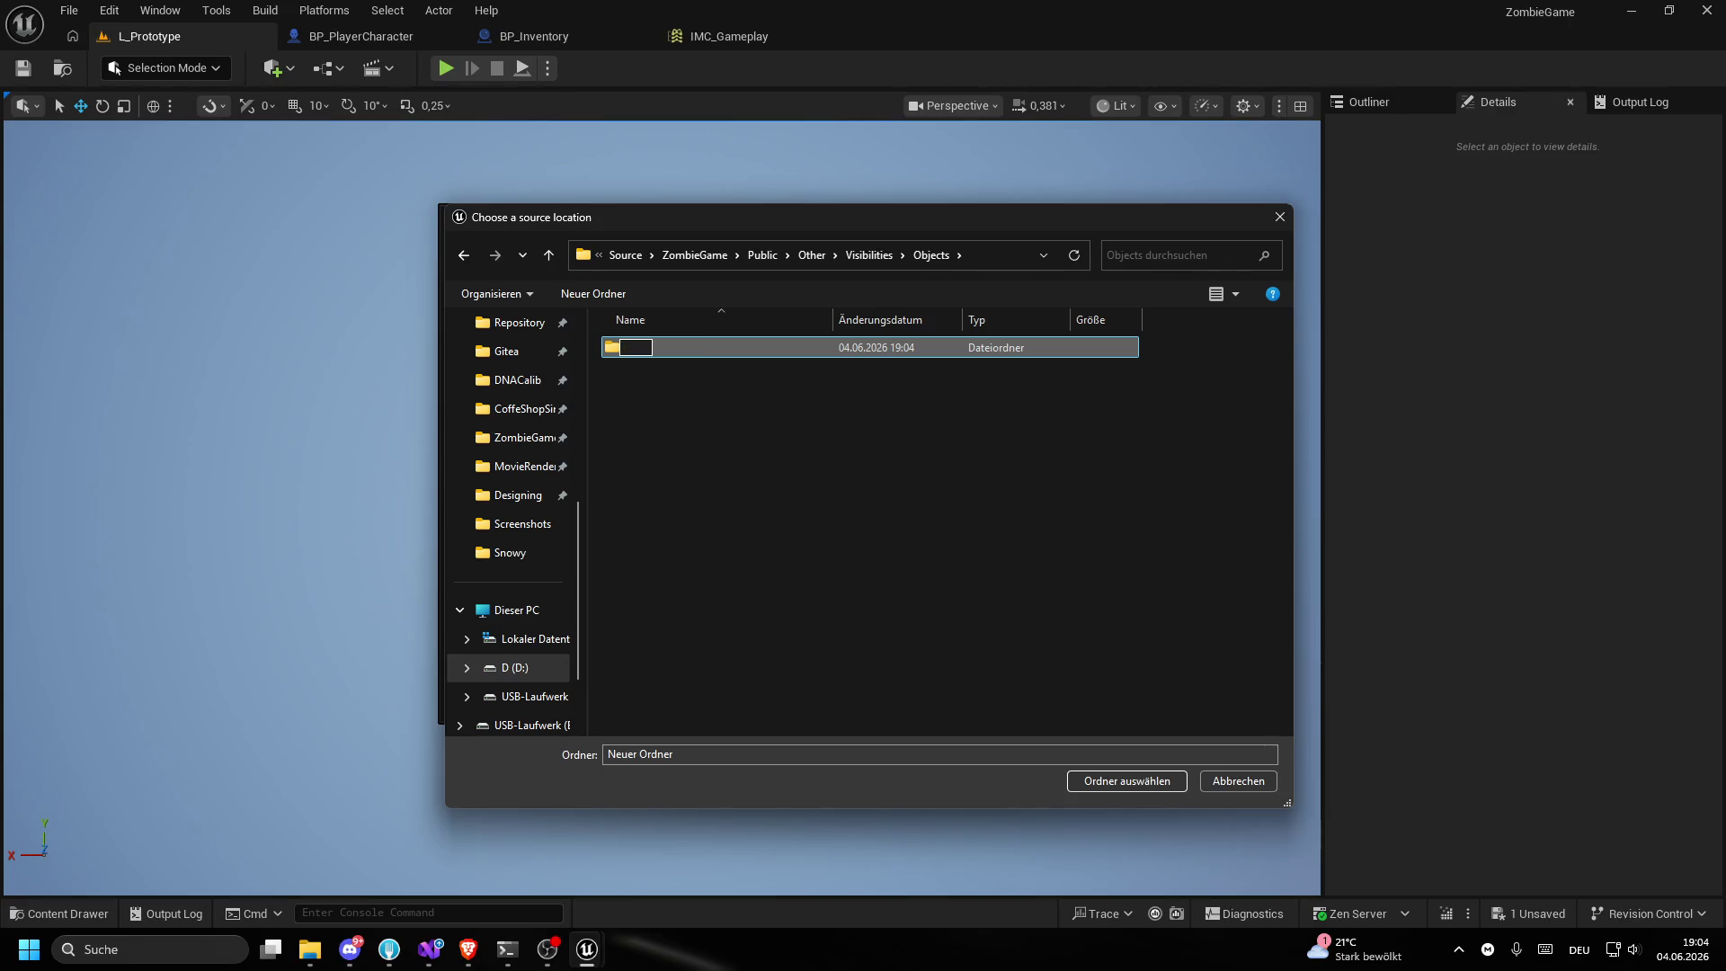
click(868, 255)
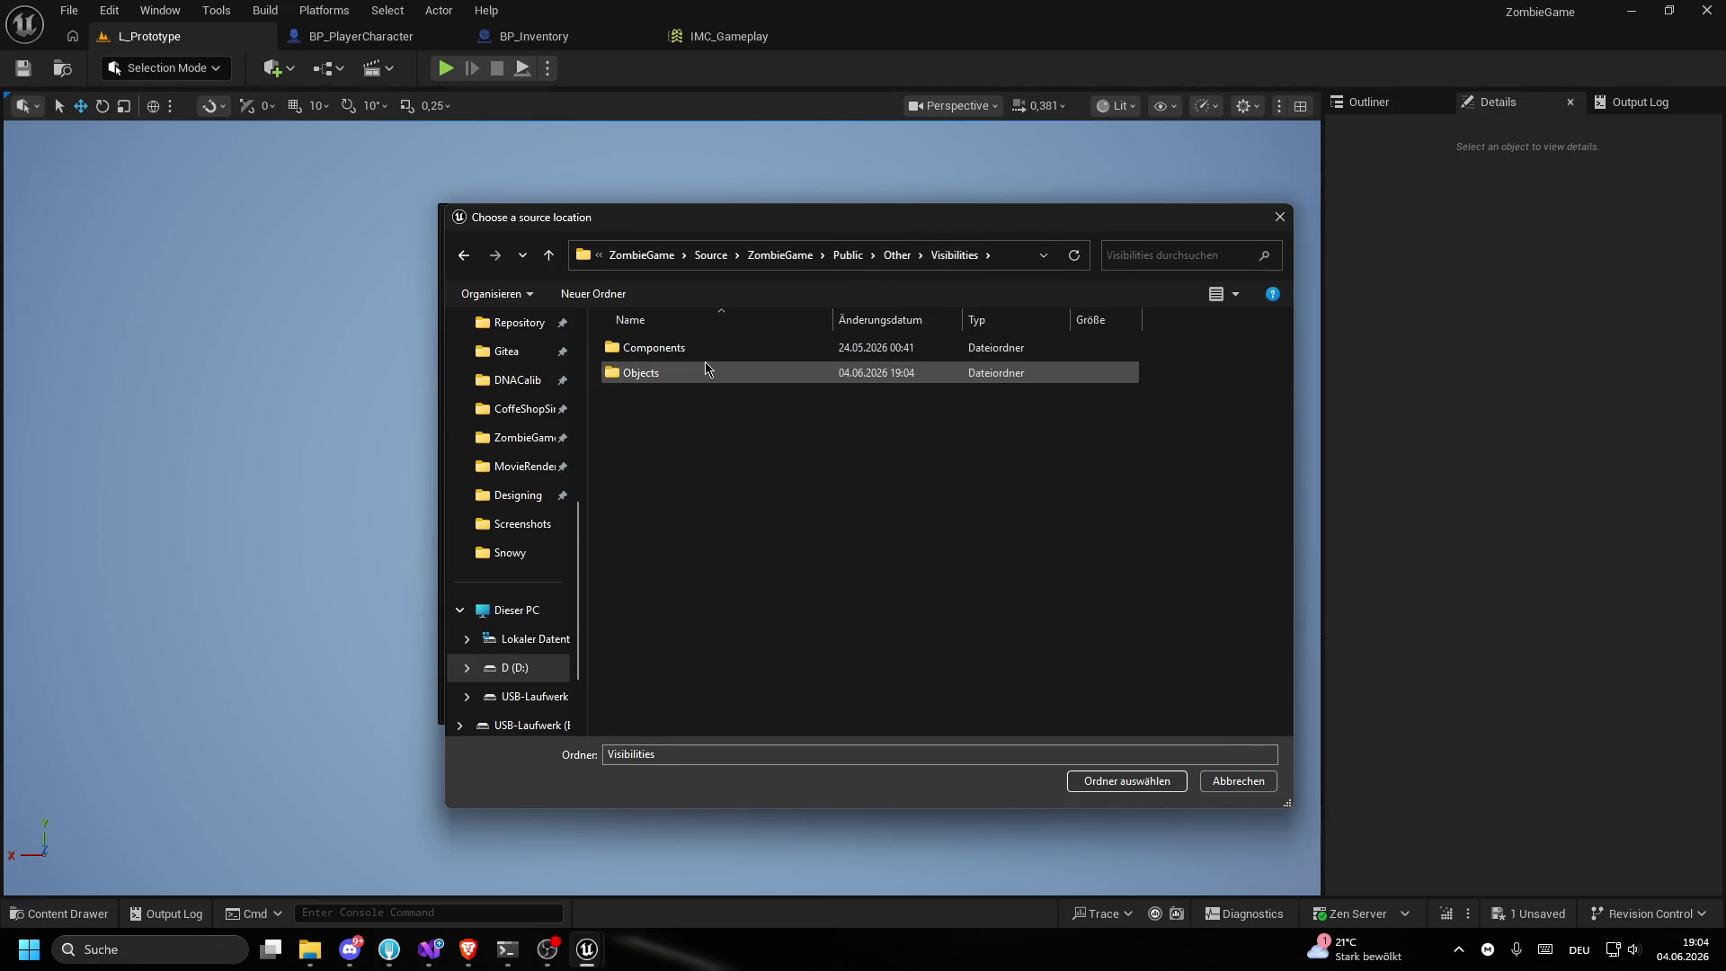
click(897, 254)
click(848, 254)
click(656, 542)
double_click(649, 500)
click(681, 376)
double_click(681, 375)
double_click(674, 372)
click(714, 352)
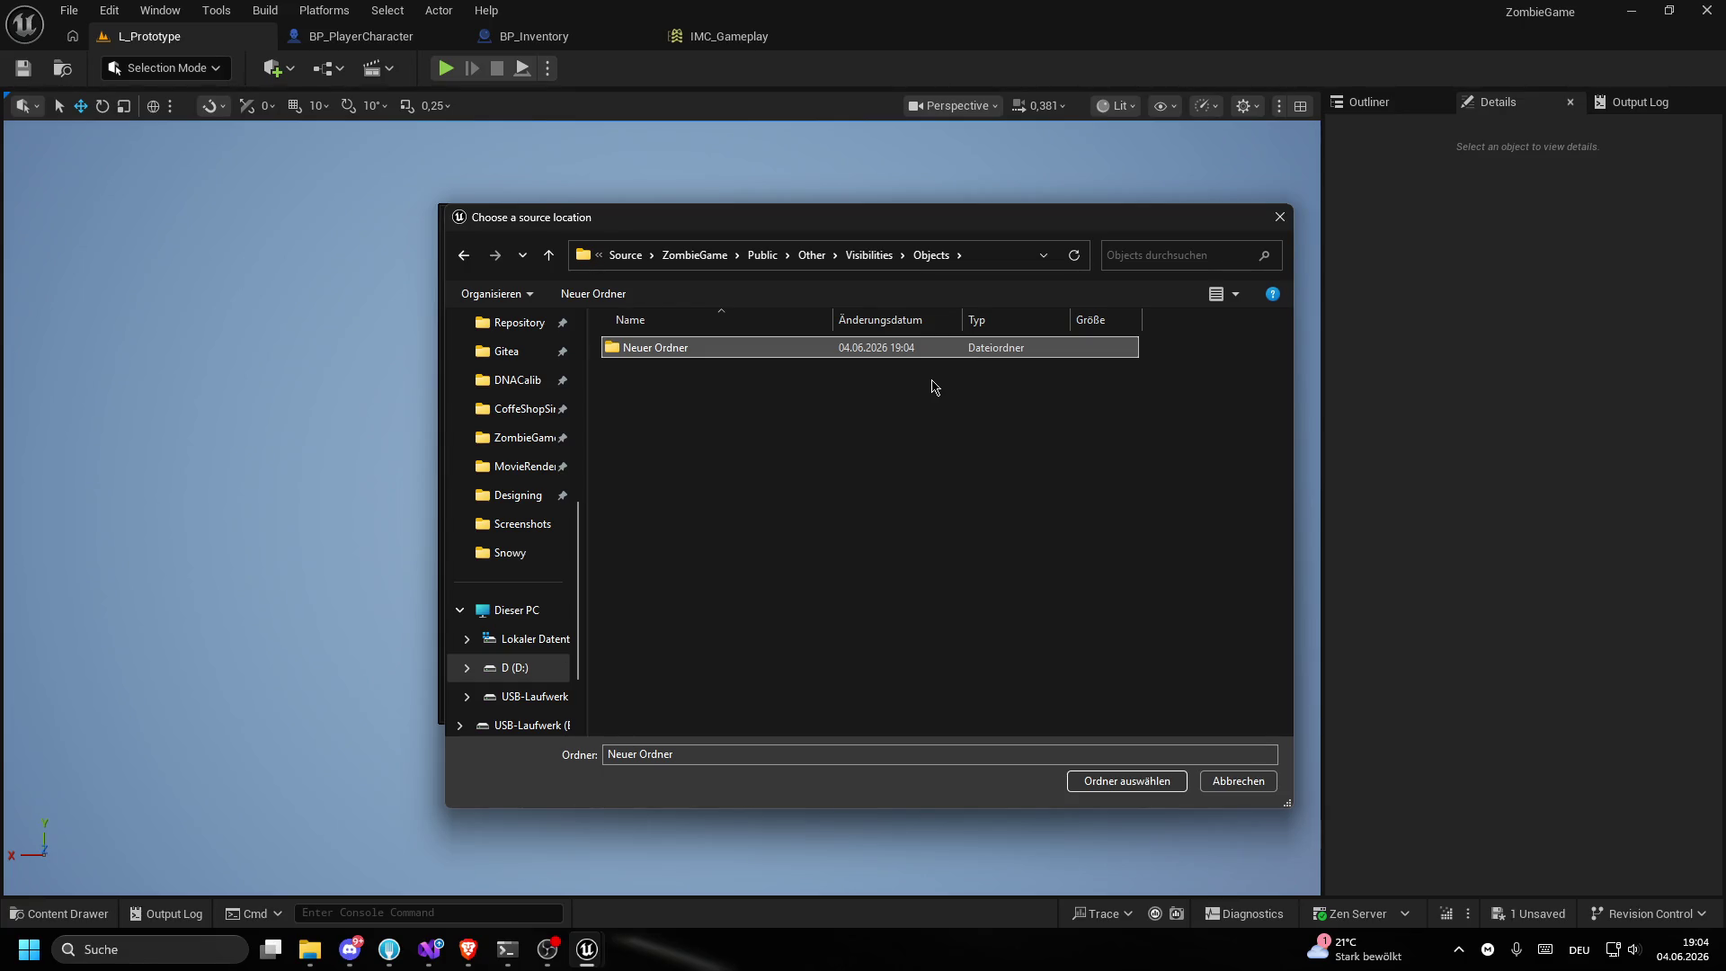
key(F2)
key(Return)
key(Return)
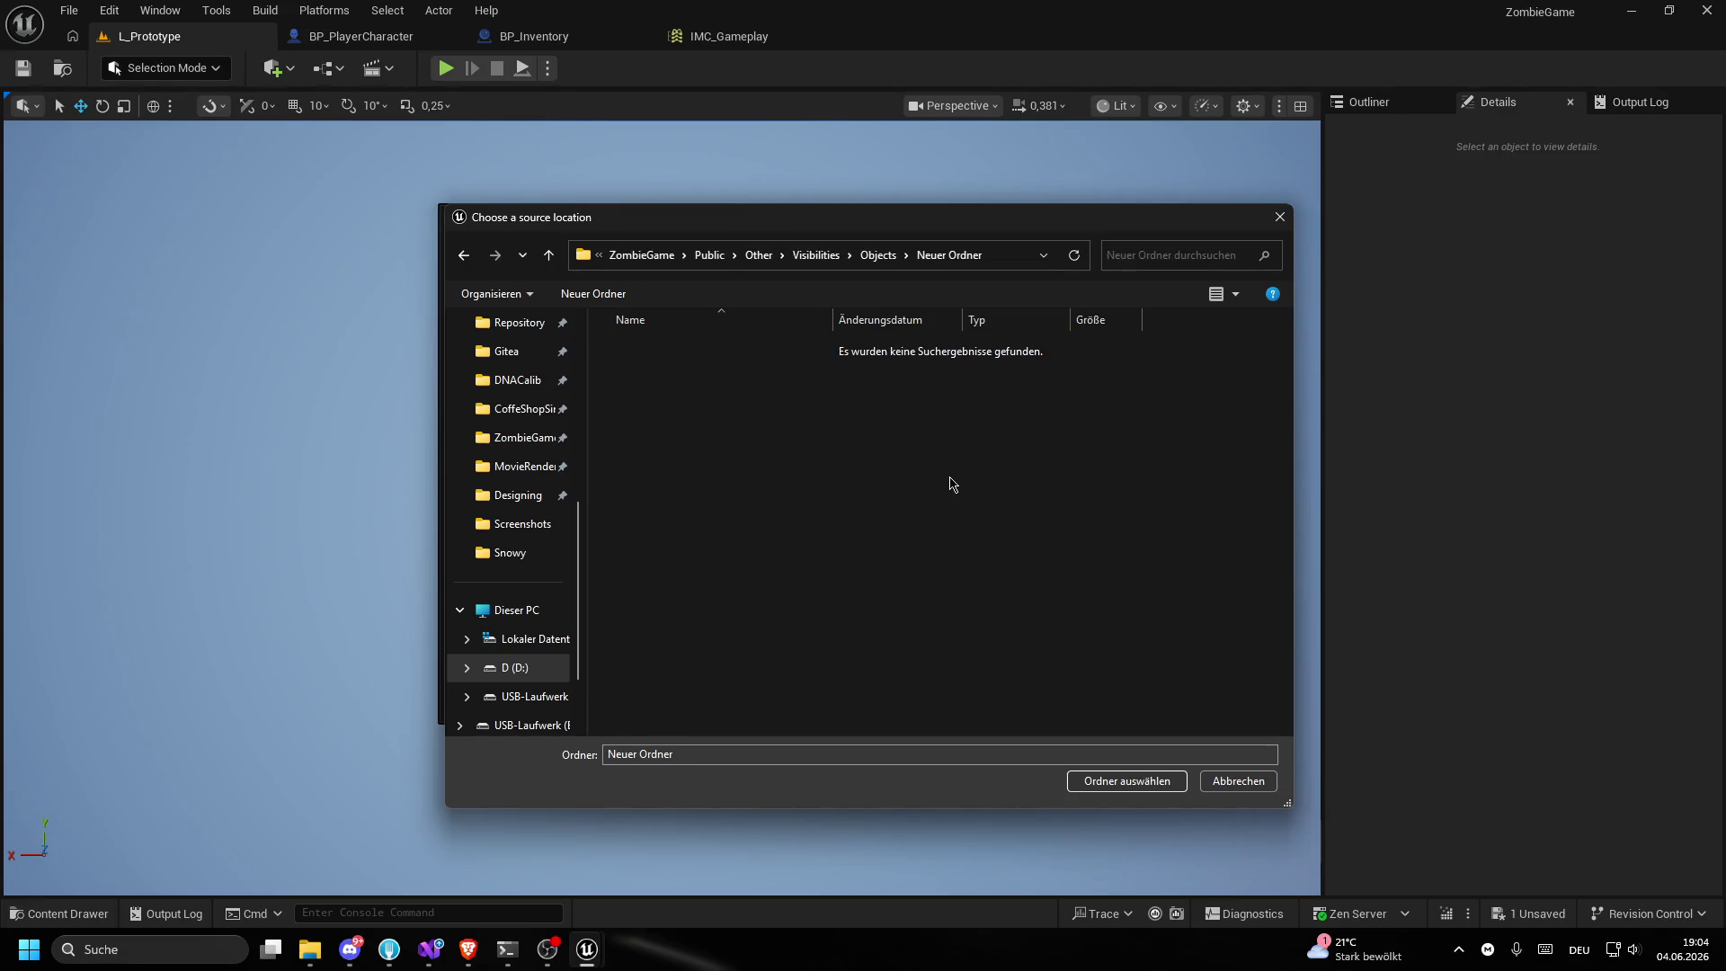
click(877, 257)
click(724, 351)
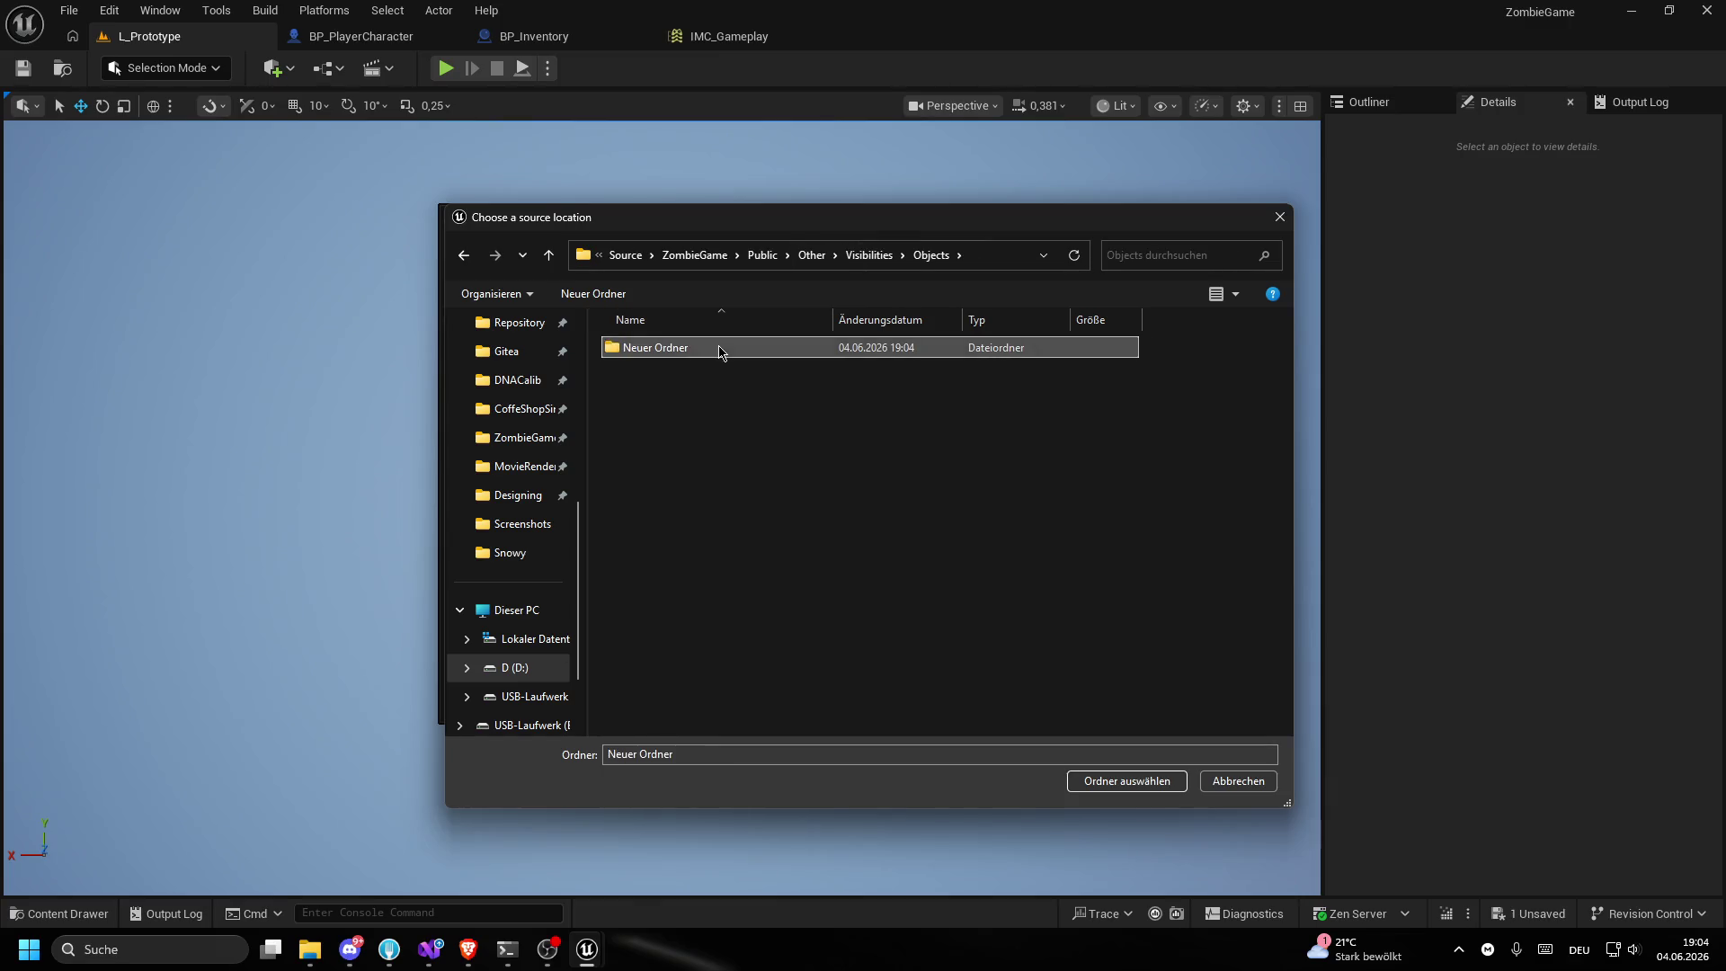
key(Delete)
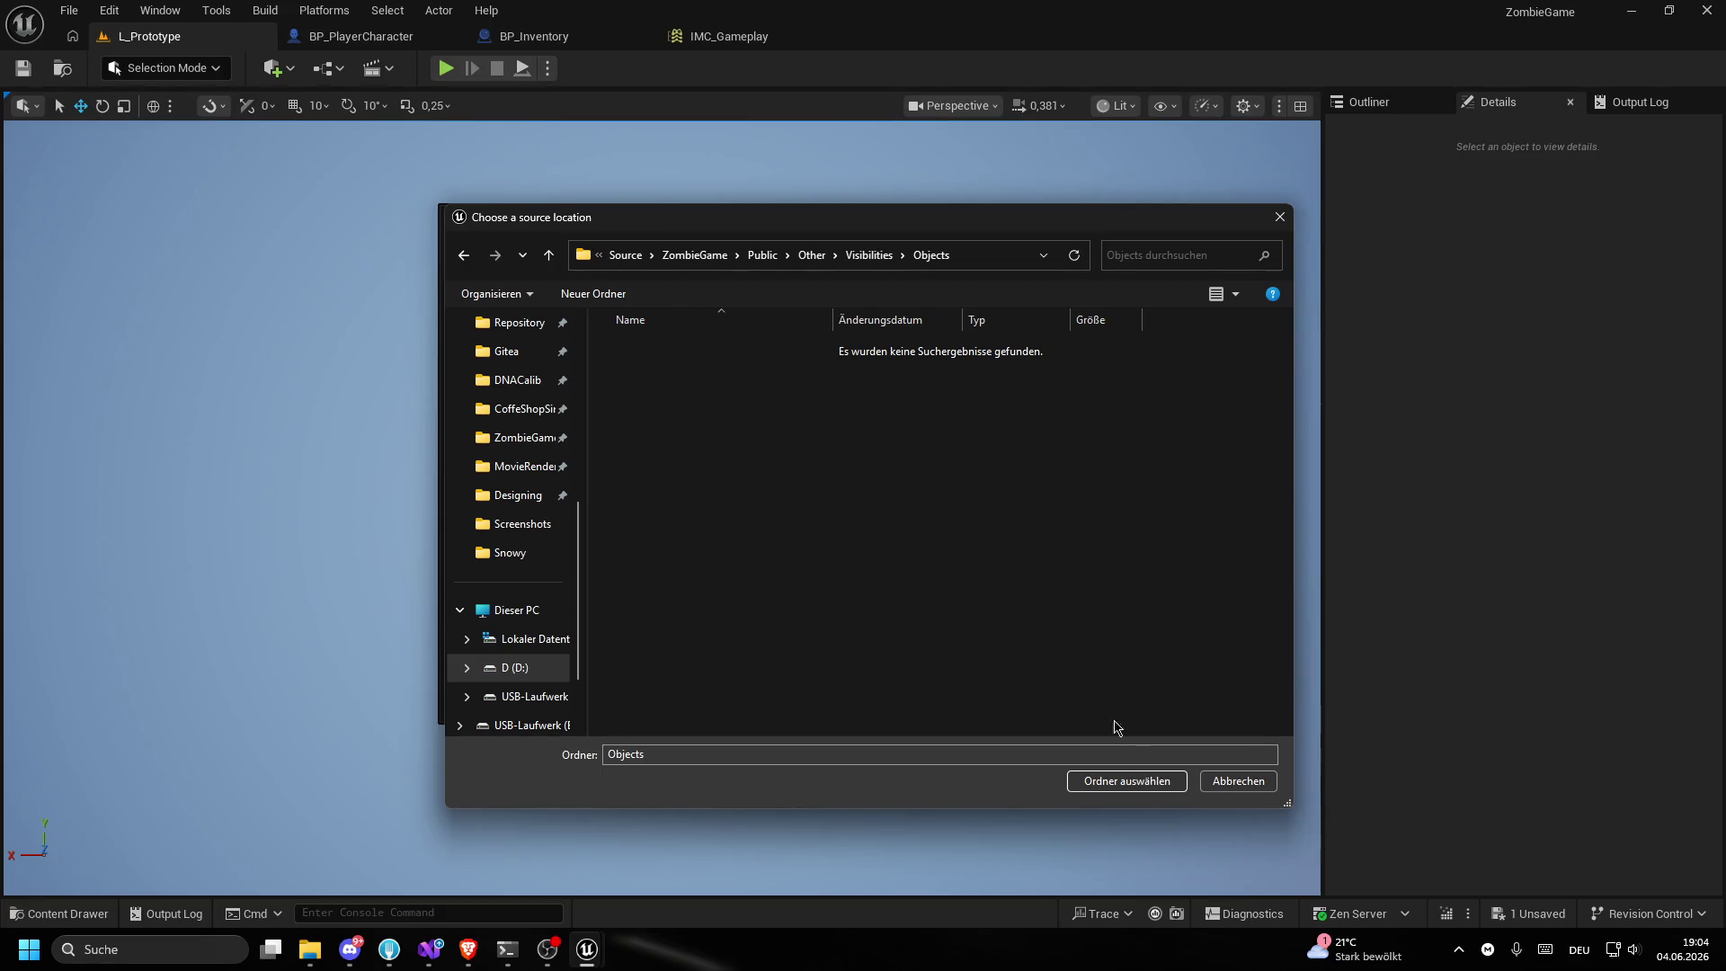
click(1140, 778)
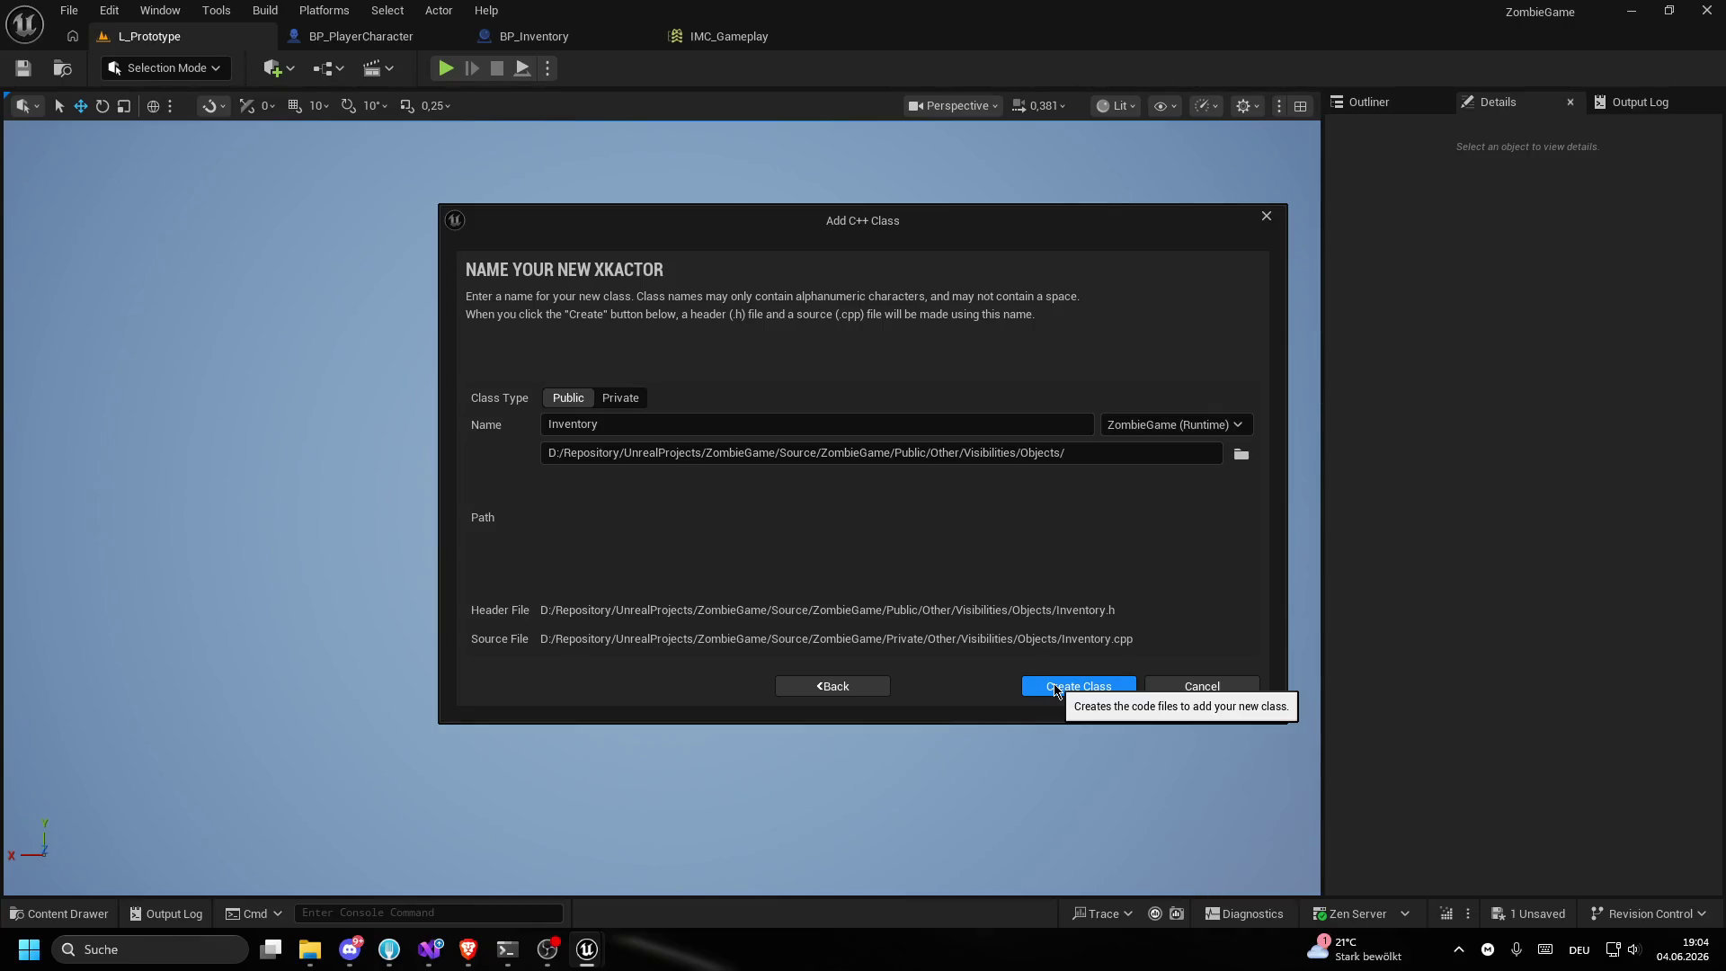
- Confirm the Objects folder and create the Inventory class files
click(1055, 687)
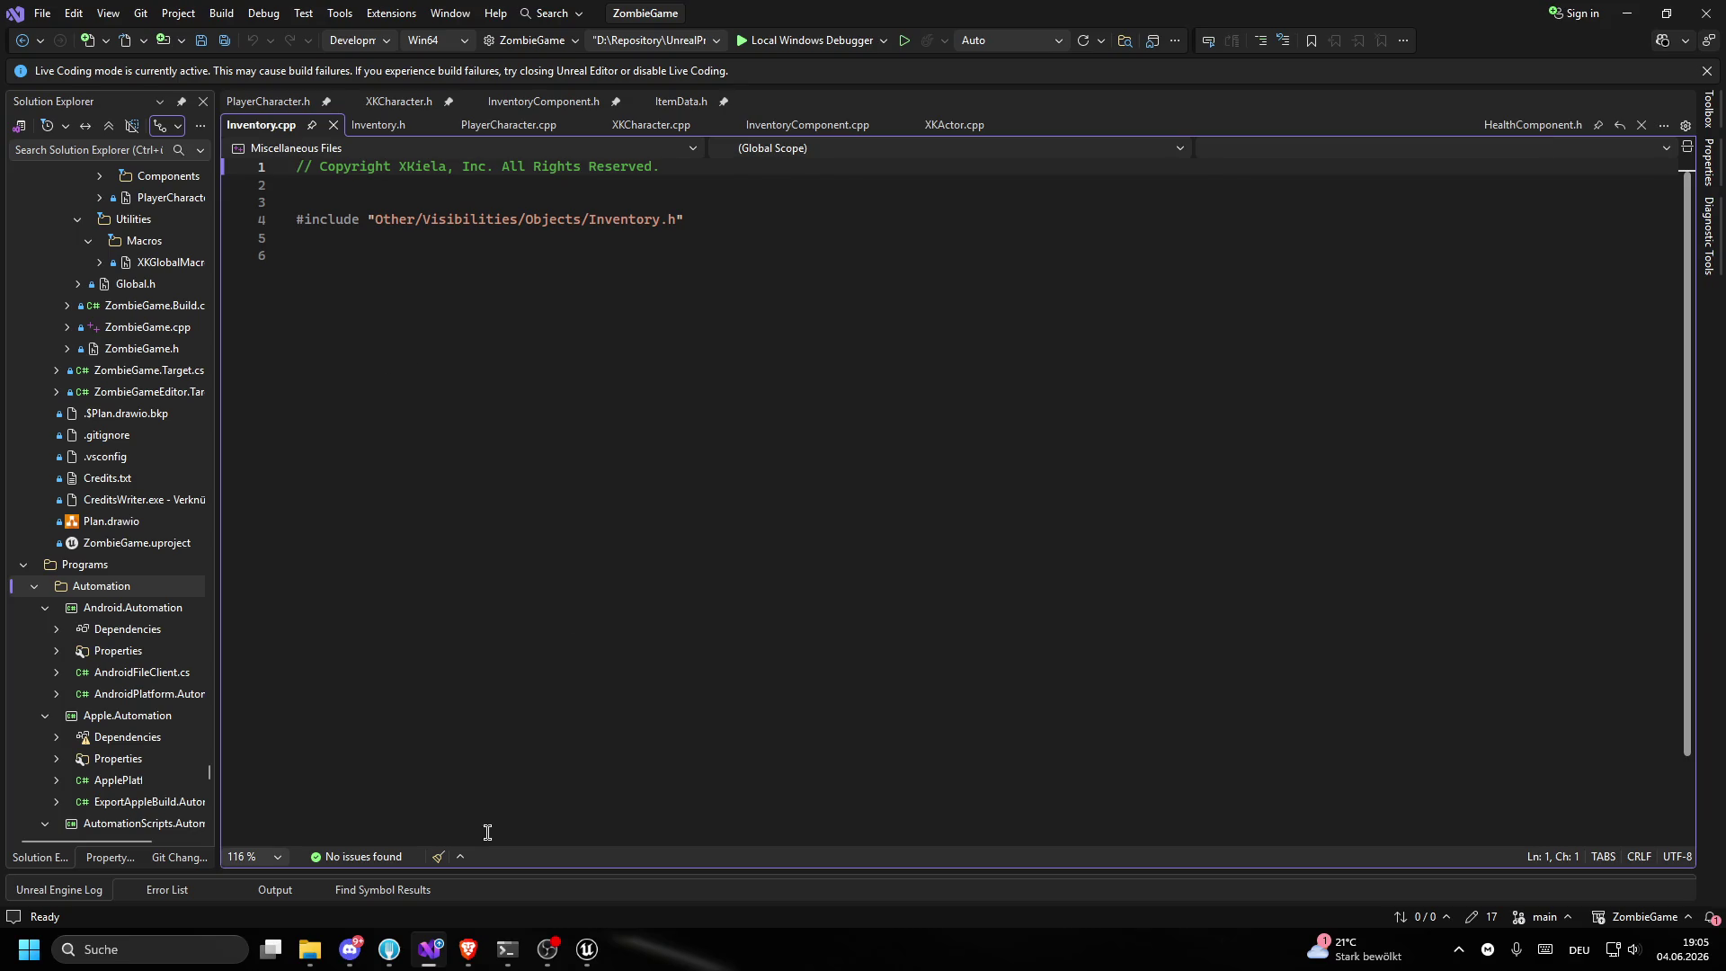
- Trigger a Live Coding recompile with Ctrl+Alt+F11
mouse_move(467, 948)
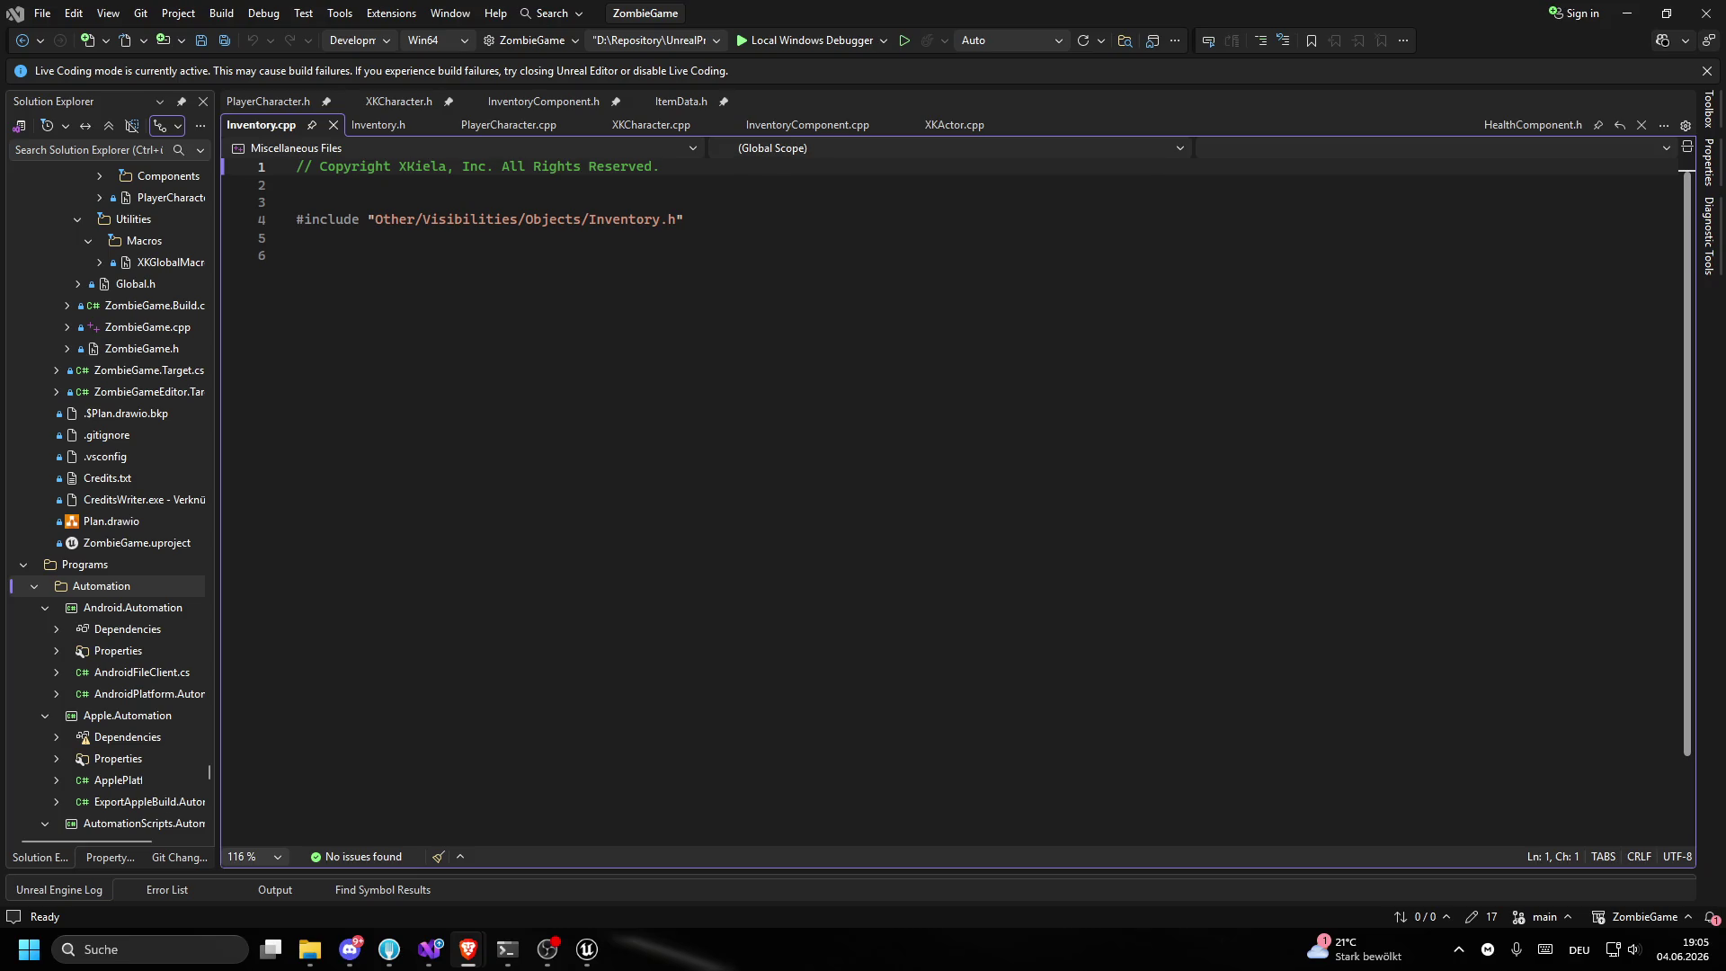
key(ctrl+alt+F11)
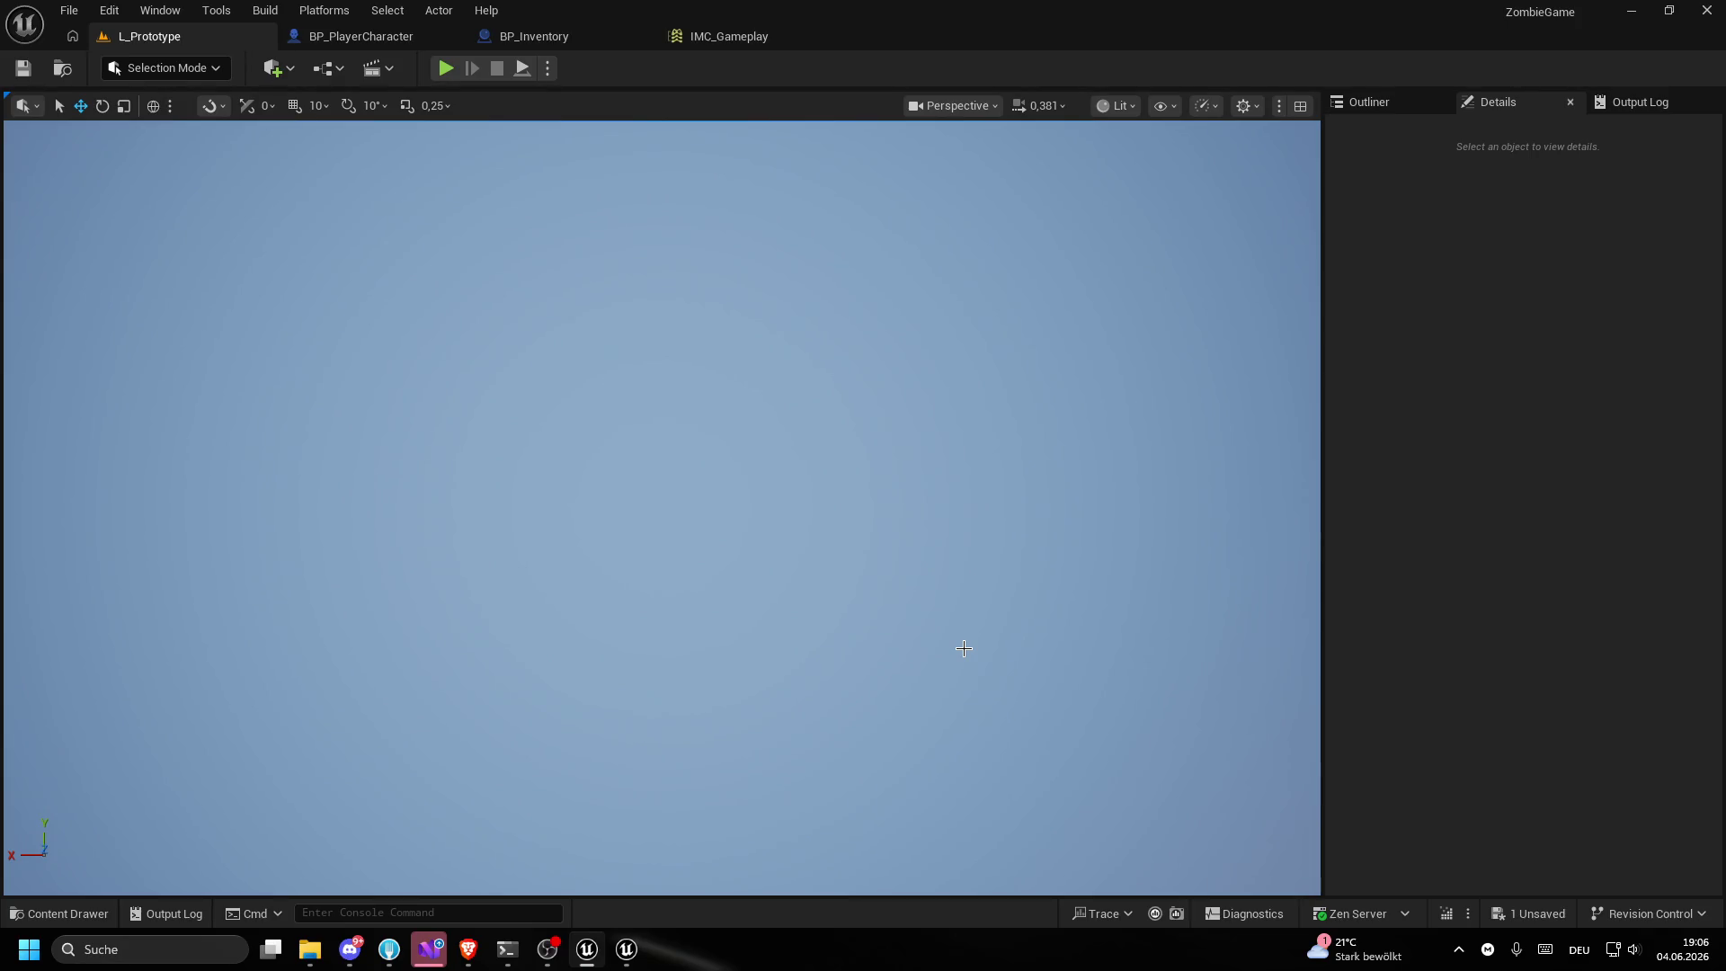
- Orbit and zoom the viewport camera down to the prototype level's actors
click(1427, 405)
key(alt+Tab)
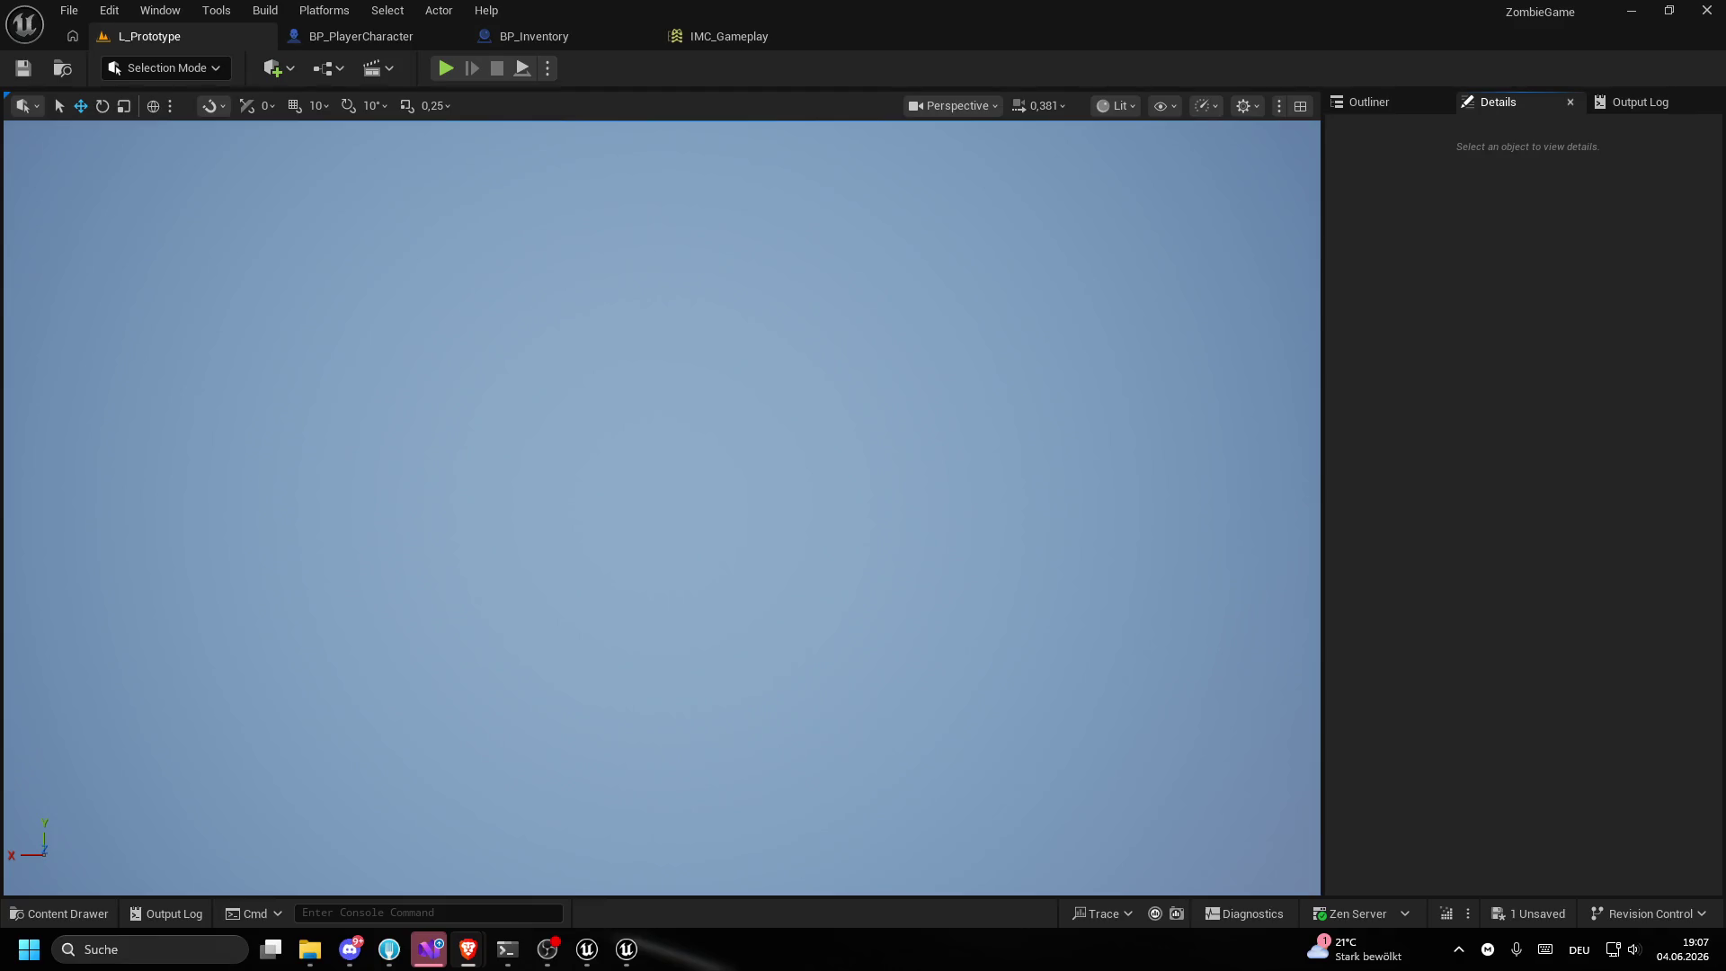
drag(778, 512, 726, 545)
mouse_move(1048, 490)
mouse_down()
mouse_move(1048, 629)
mouse_move(1083, 544)
mouse_move(1084, 687)
mouse_move(1084, 589)
mouse_move(1048, 488)
mouse_up()
scroll(1075, 562, up, 3)
scroll(1083, 571, up, 2)
scroll(1083, 639, down, 3)
scroll(1083, 660, down, 3)
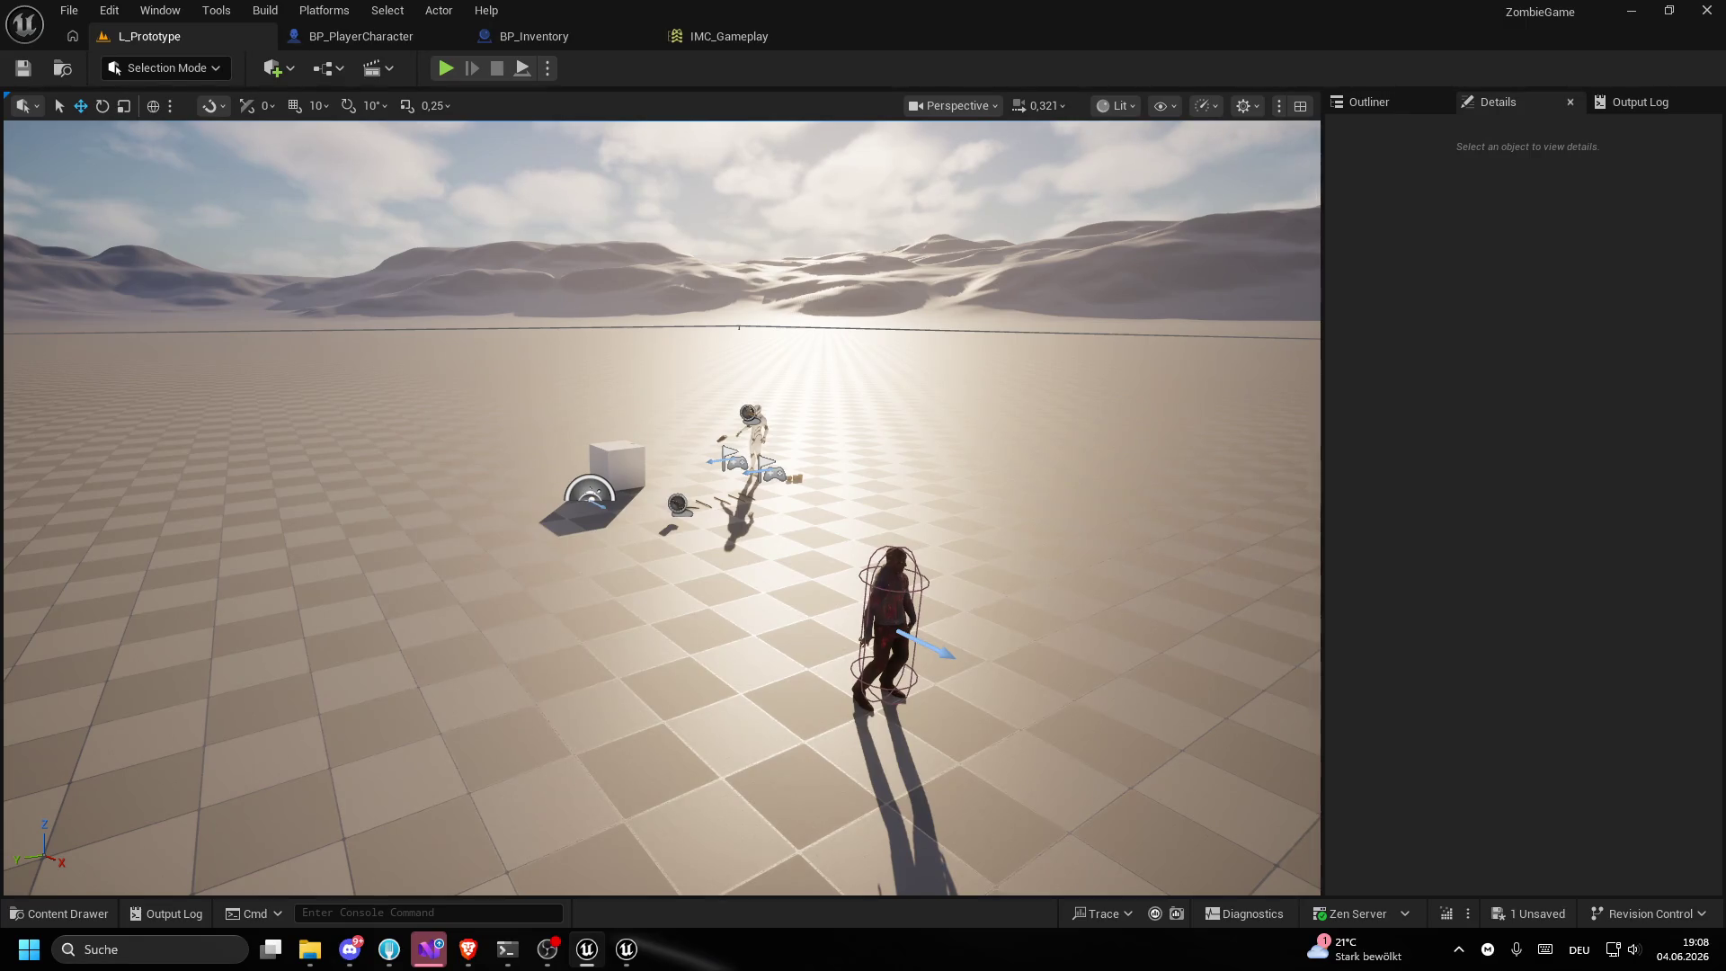
scroll(1197, 577, up, 3)
- Briefly toggle the Content Drawer and tilt the view onto the floor, then return to Visual Studio
key(ctrl+space)
key(ctrl+space)
drag(742, 434, 743, 504)
key(ctrl+space)
key(ctrl+space)
key(ctrl+space)
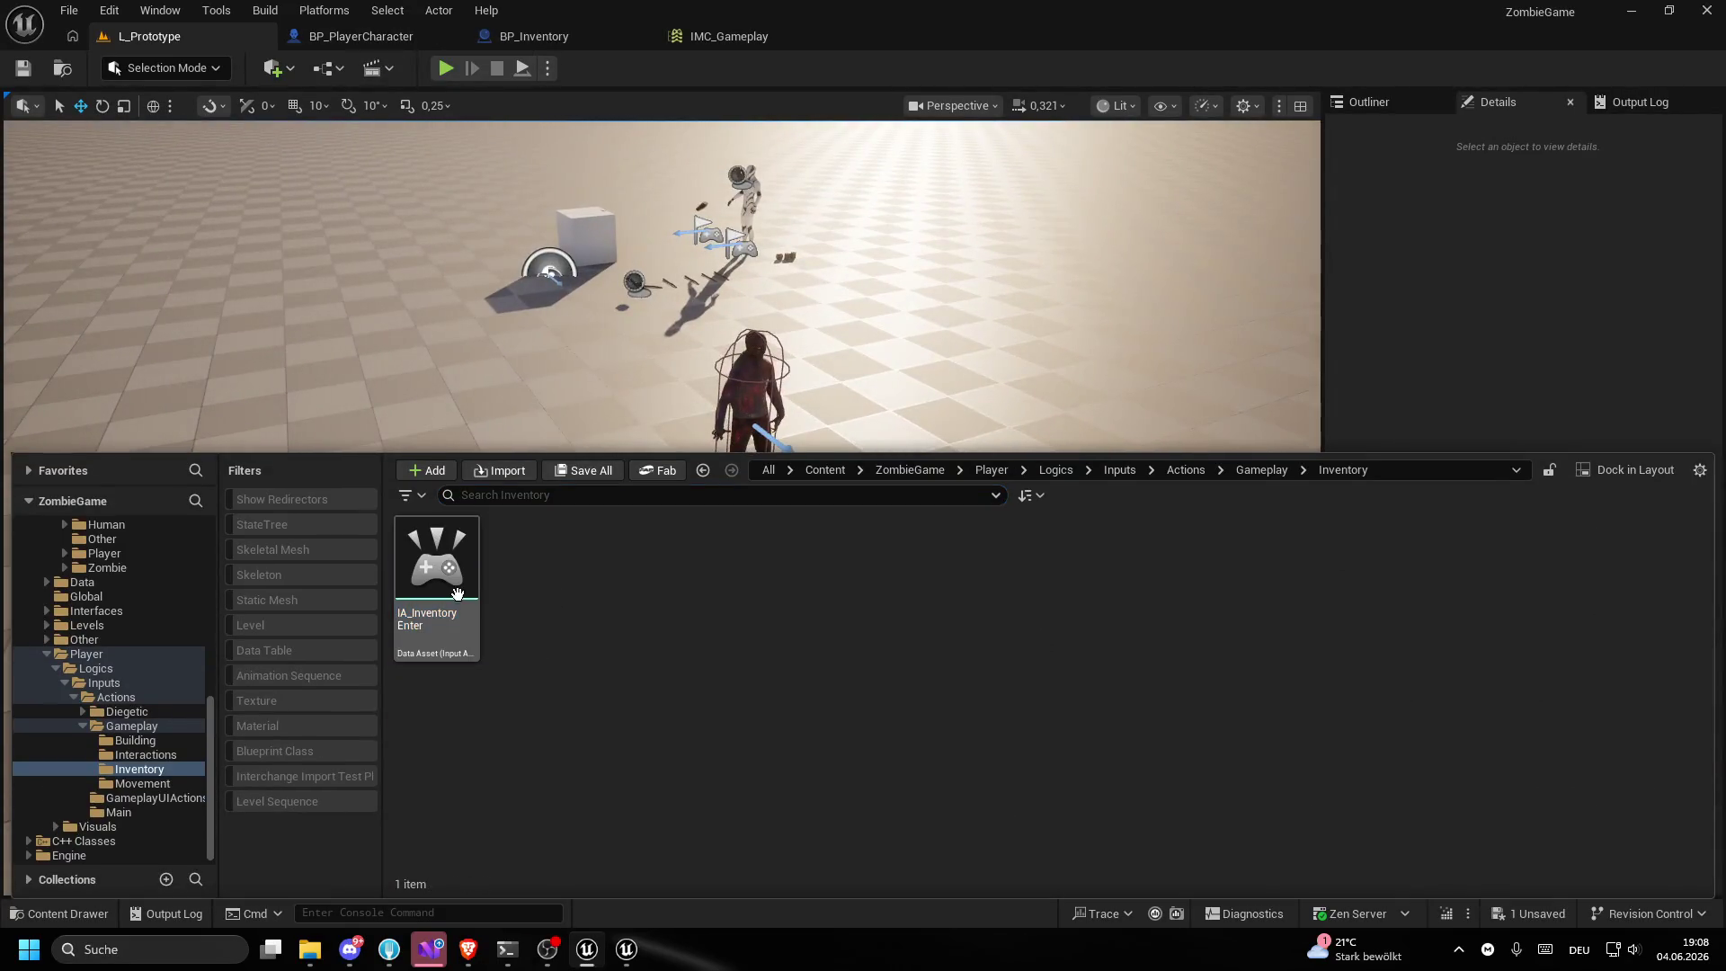
click(446, 945)
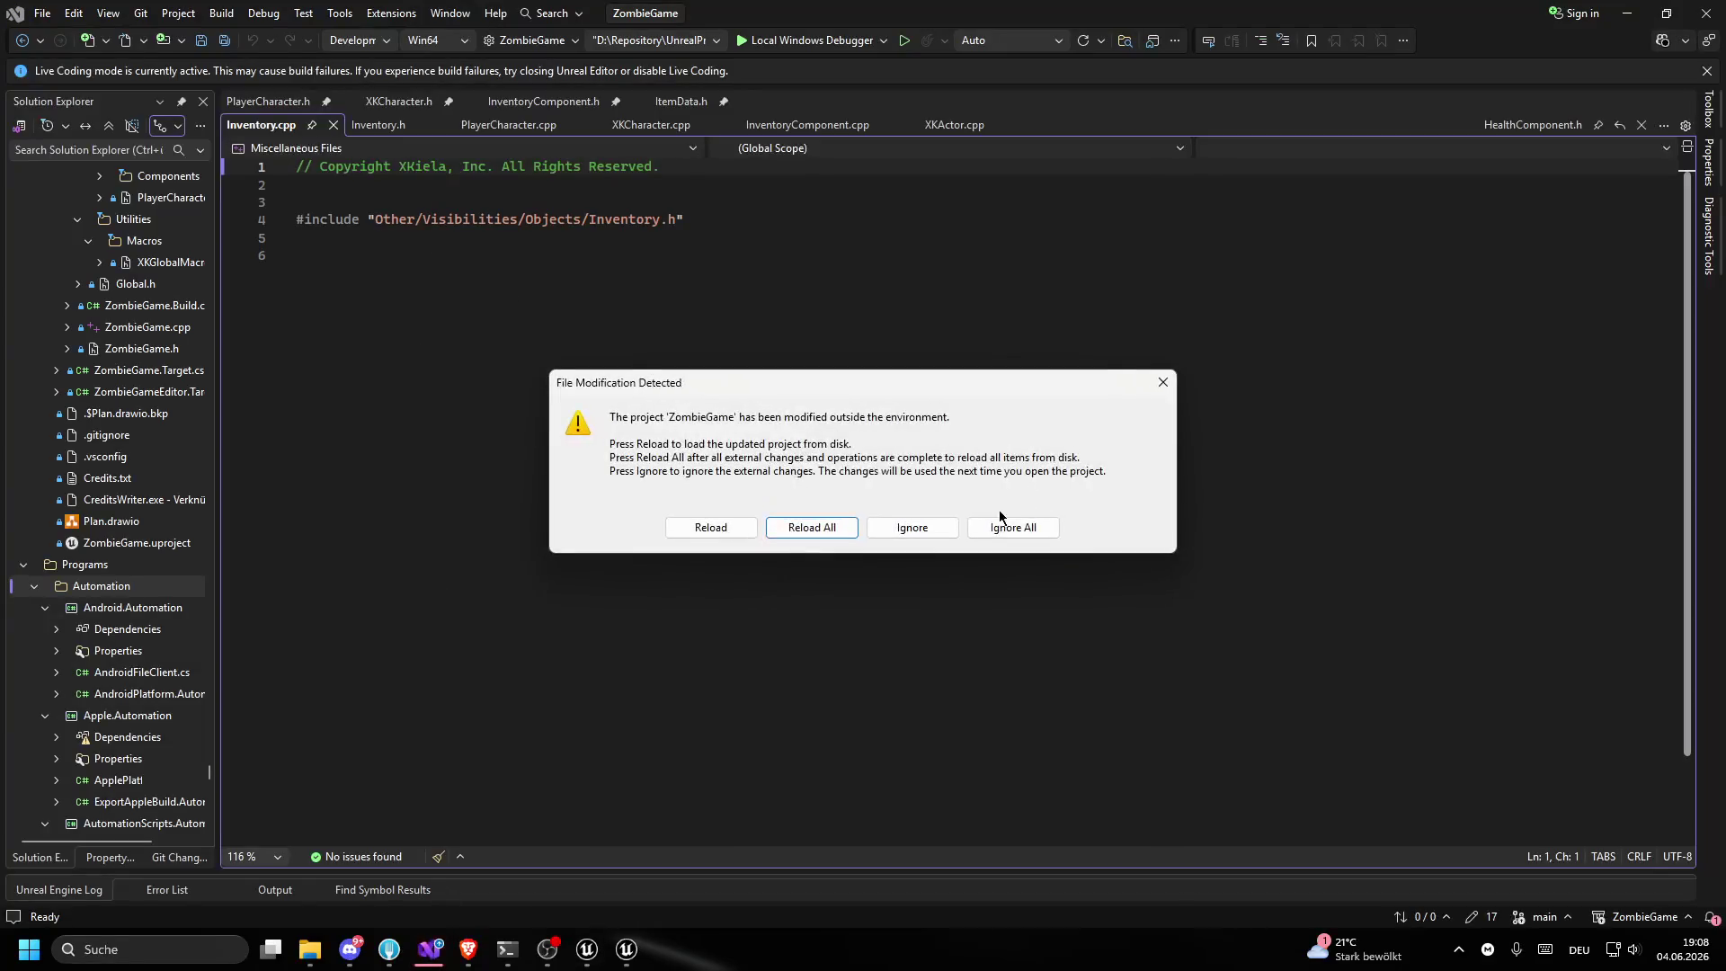
- Ignore the external project-modification prompt and save the Inventory.h header
click(913, 528)
click(416, 125)
click(377, 104)
click(566, 358)
key(ctrl+s)
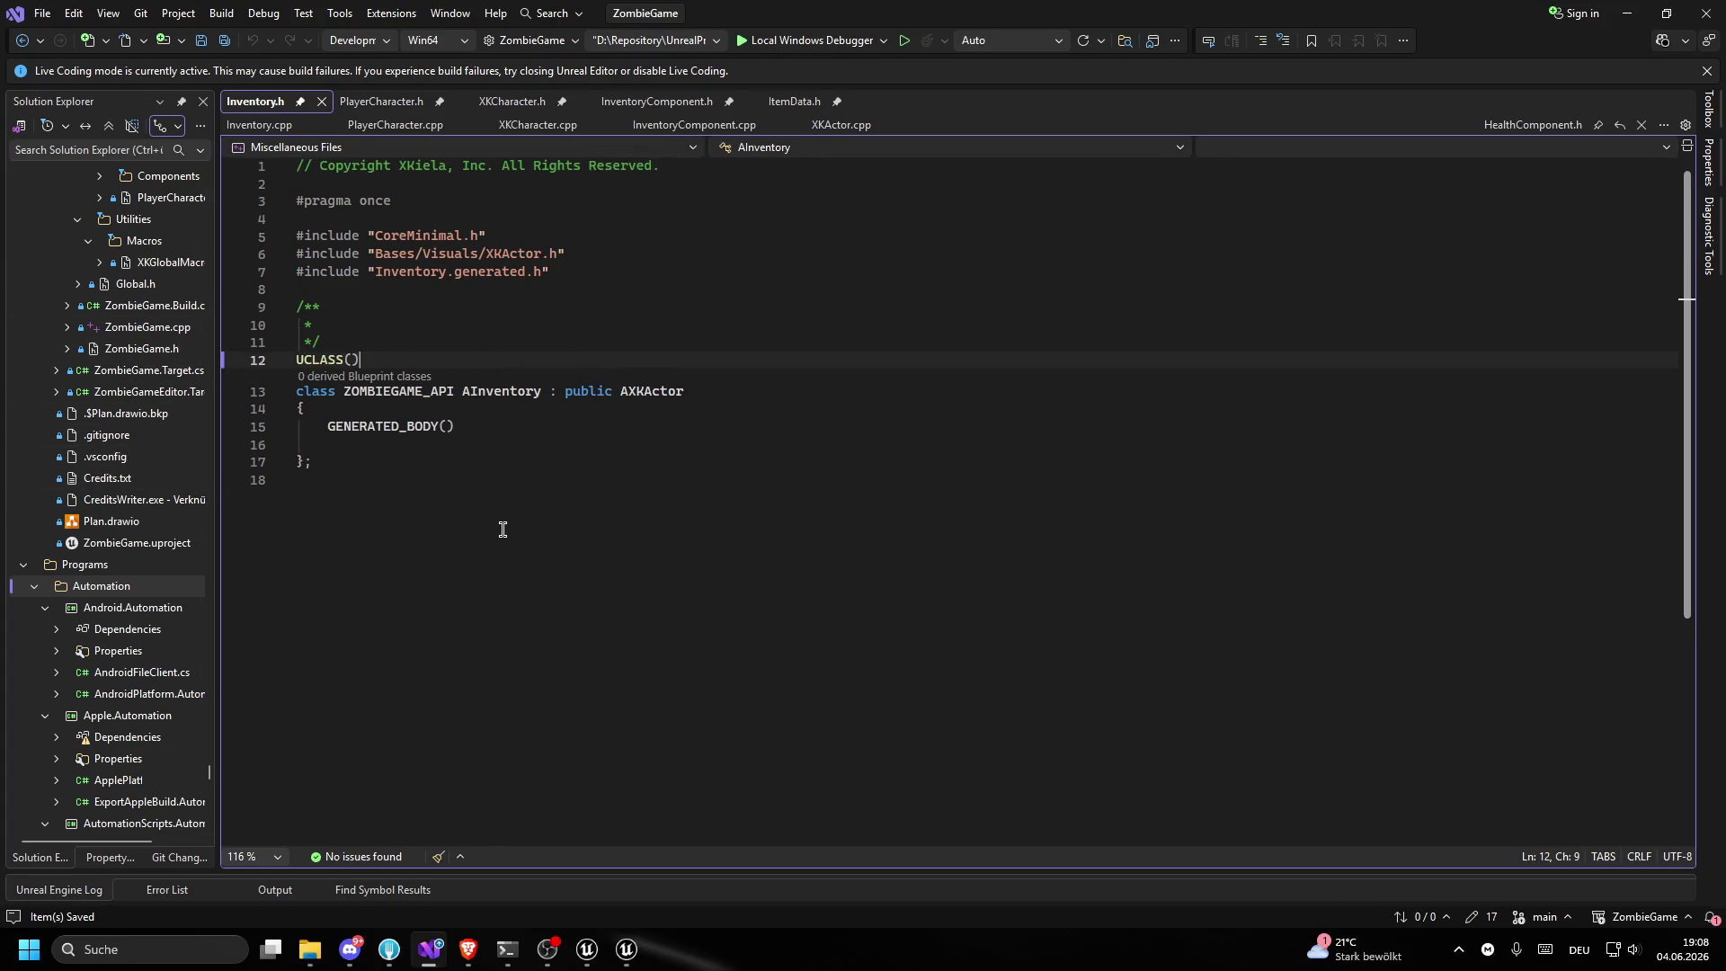
click(327, 444)
- Switch to Inventory.cpp, then bring the BP_Inventory Blueprint in Unreal to the front
click(468, 949)
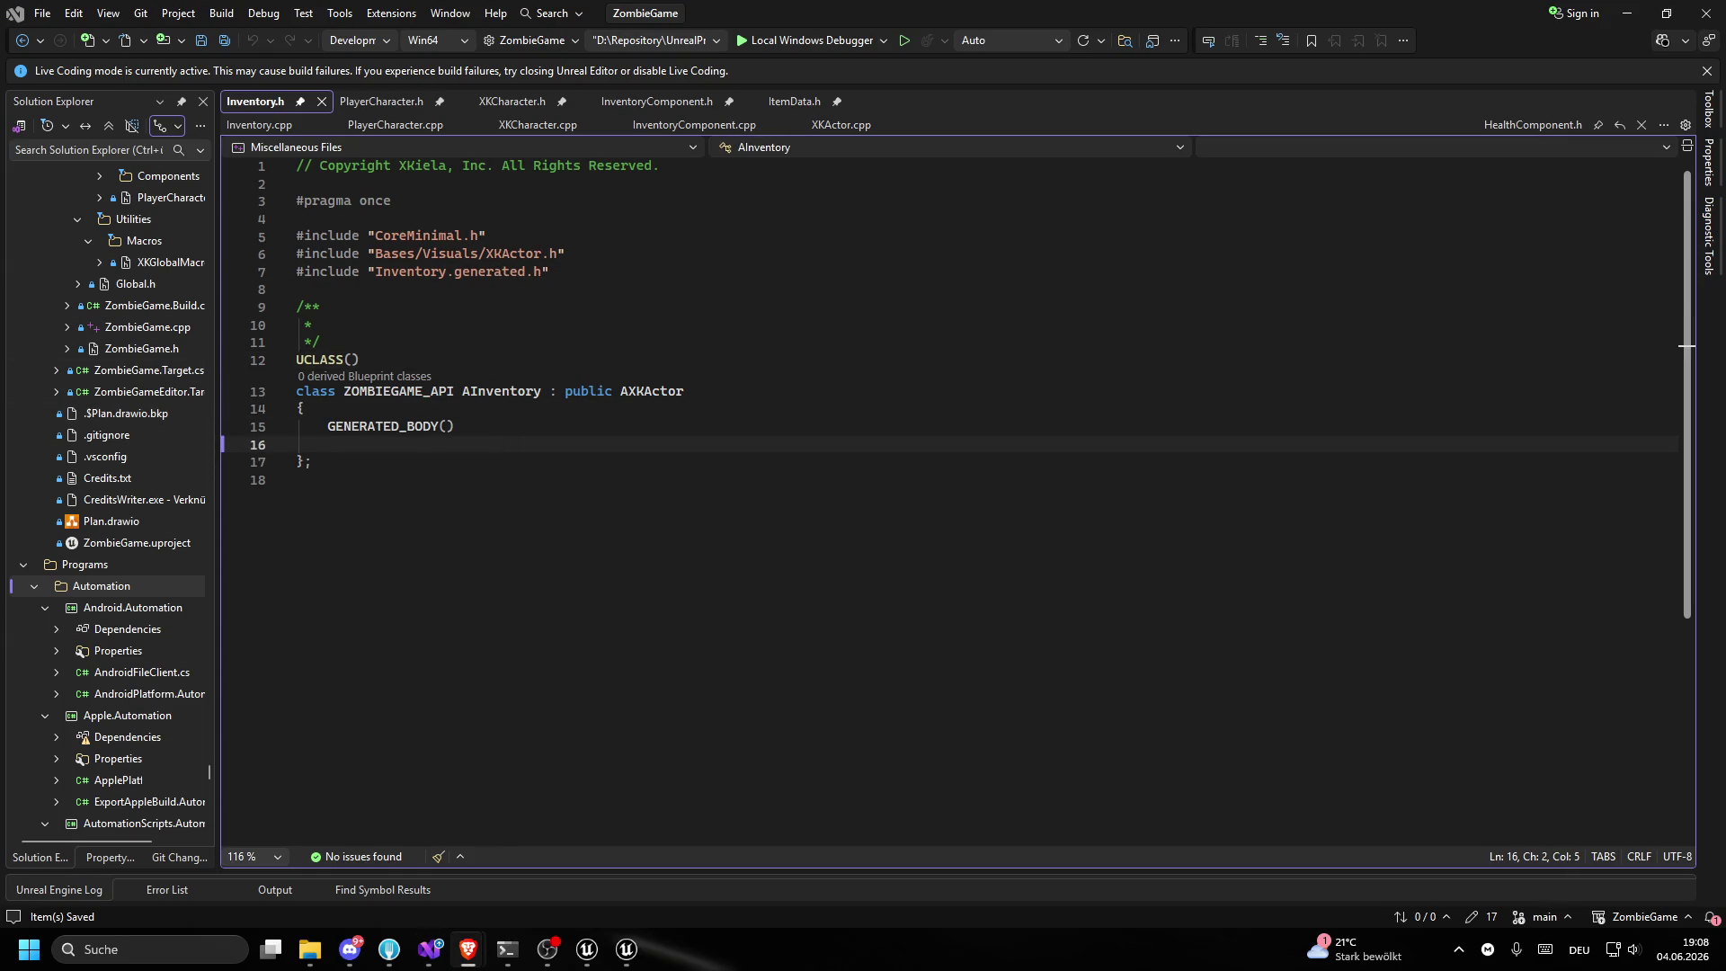
click(430, 949)
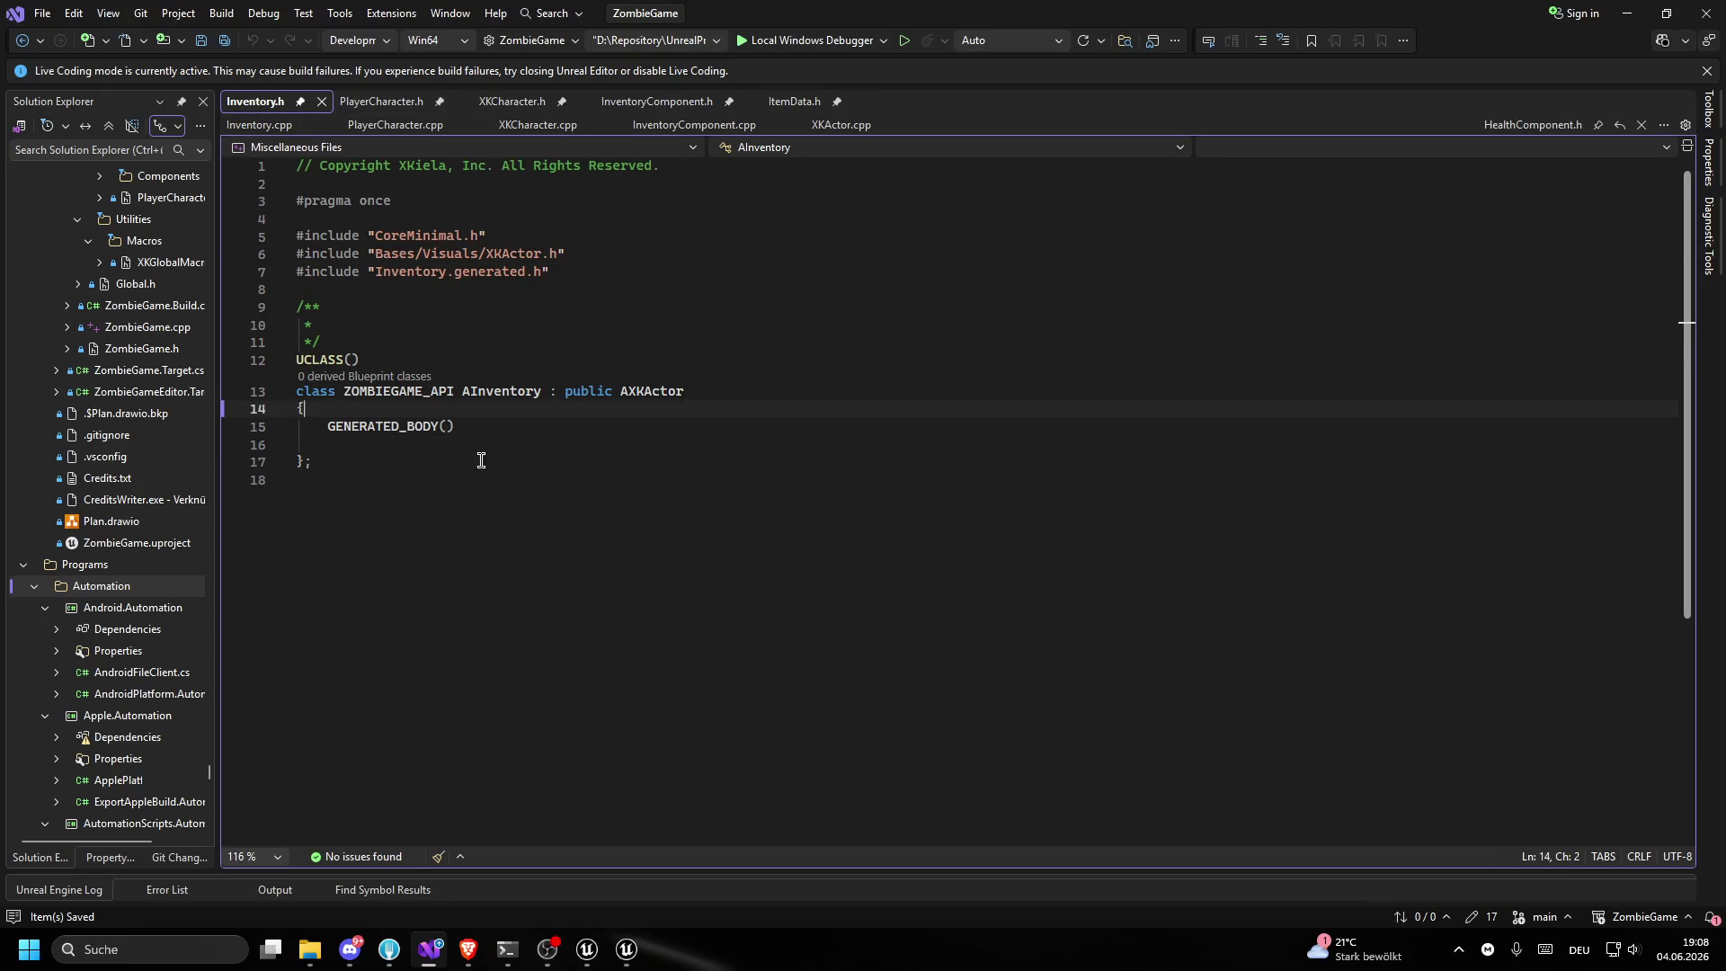
click(259, 124)
drag(774, 27, 773, 20)
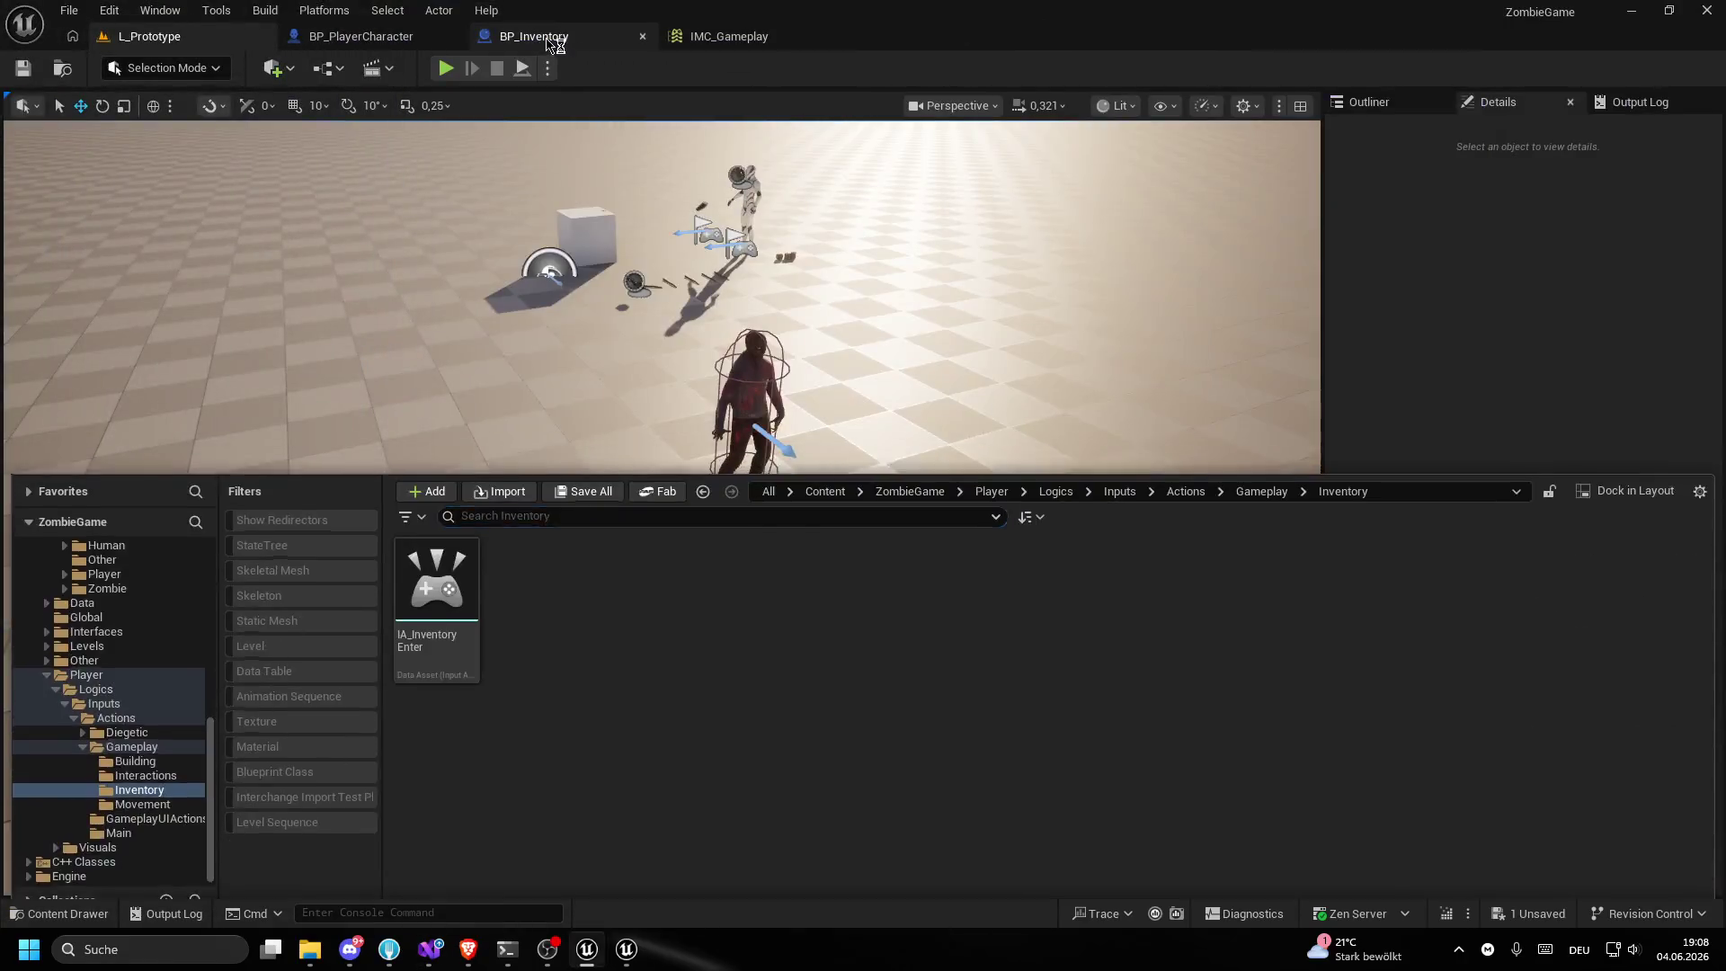
click(540, 38)
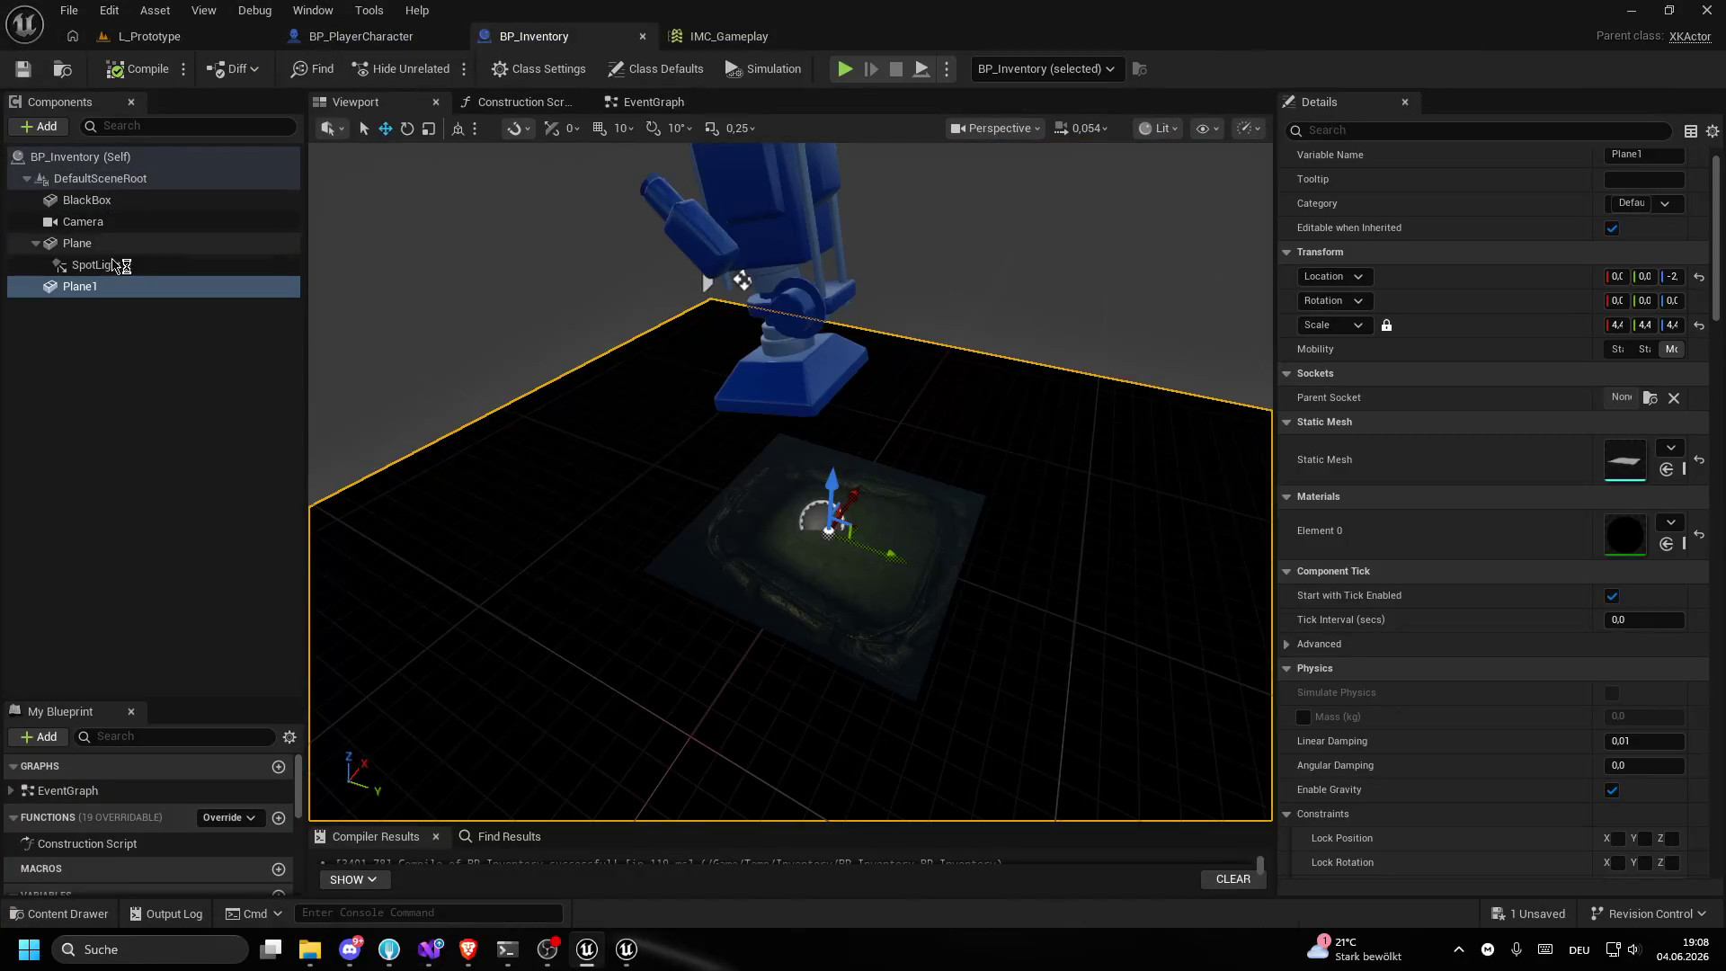
- In Class Settings, change BP_Inventory's parent class from XKActor to Inventory and compile
click(539, 68)
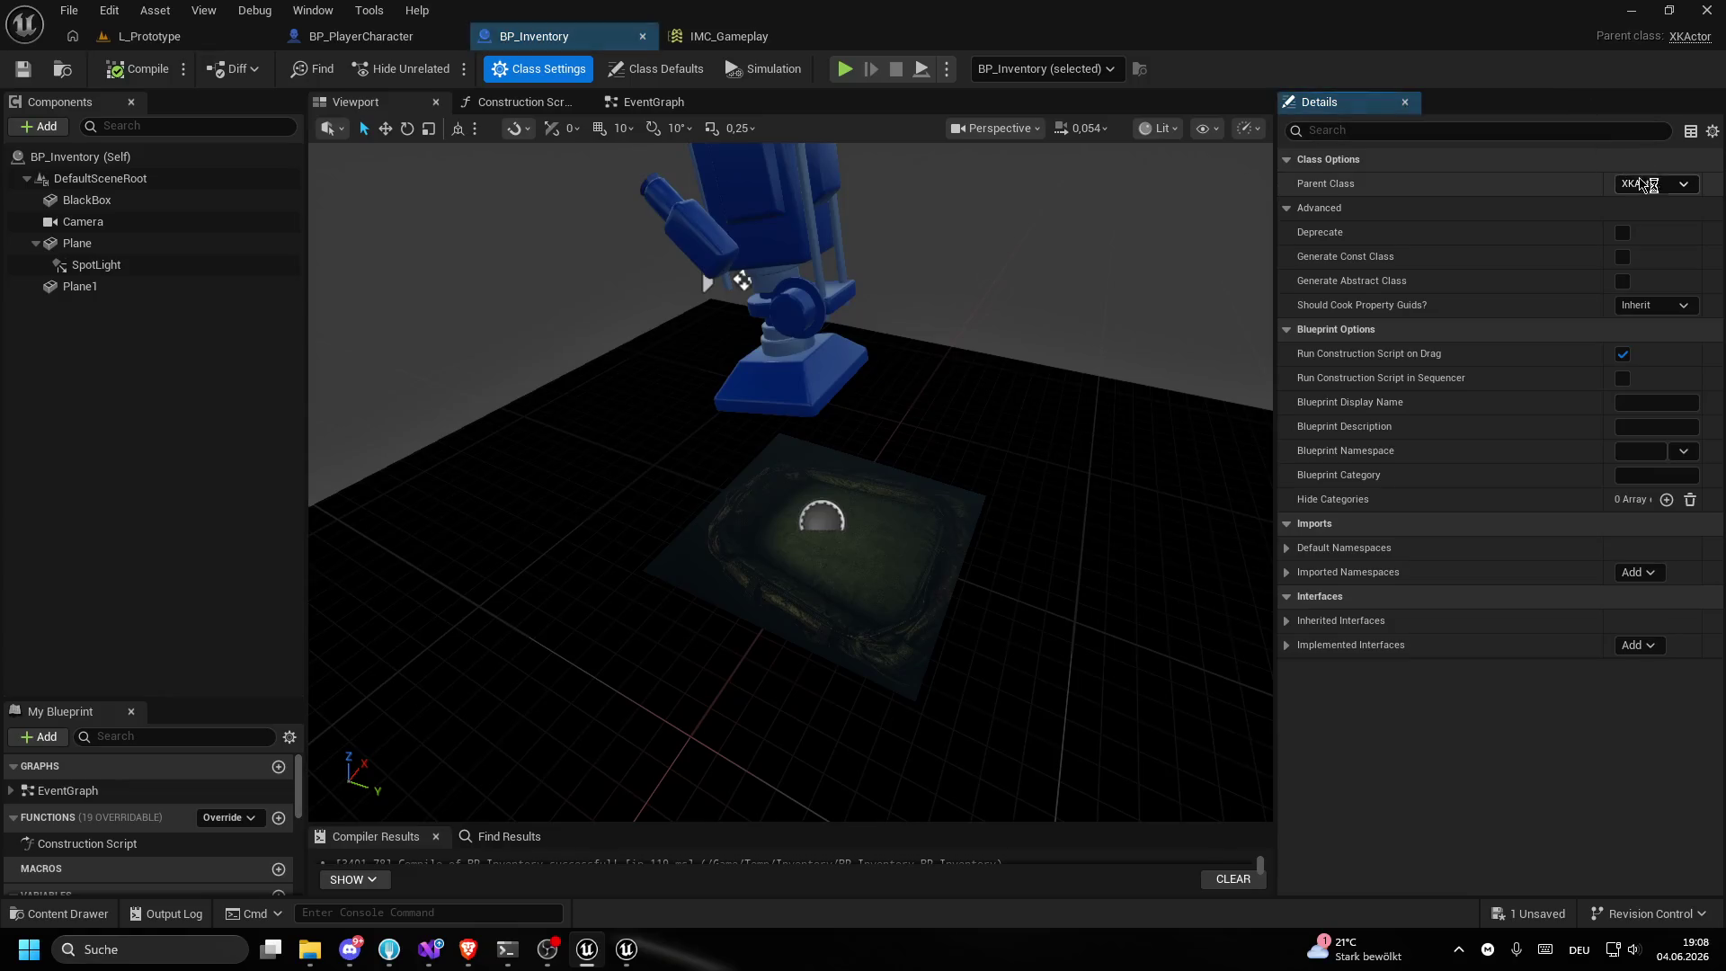
click(1650, 183)
text(Invent)
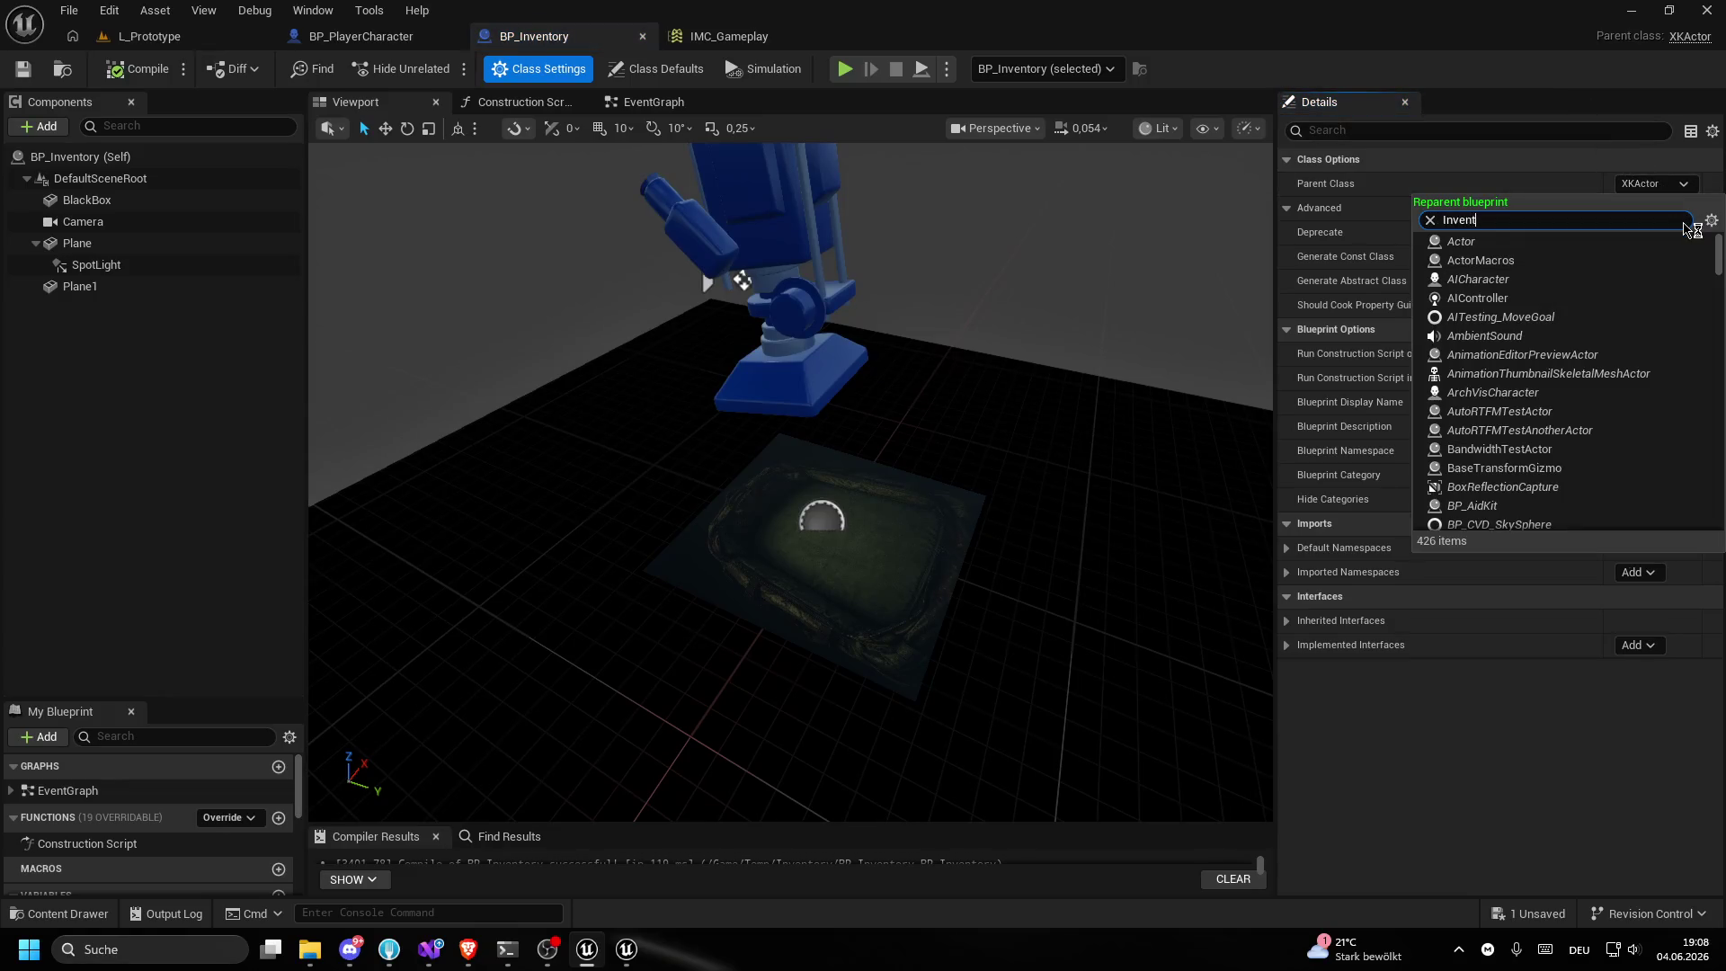
text(or)
click(1472, 241)
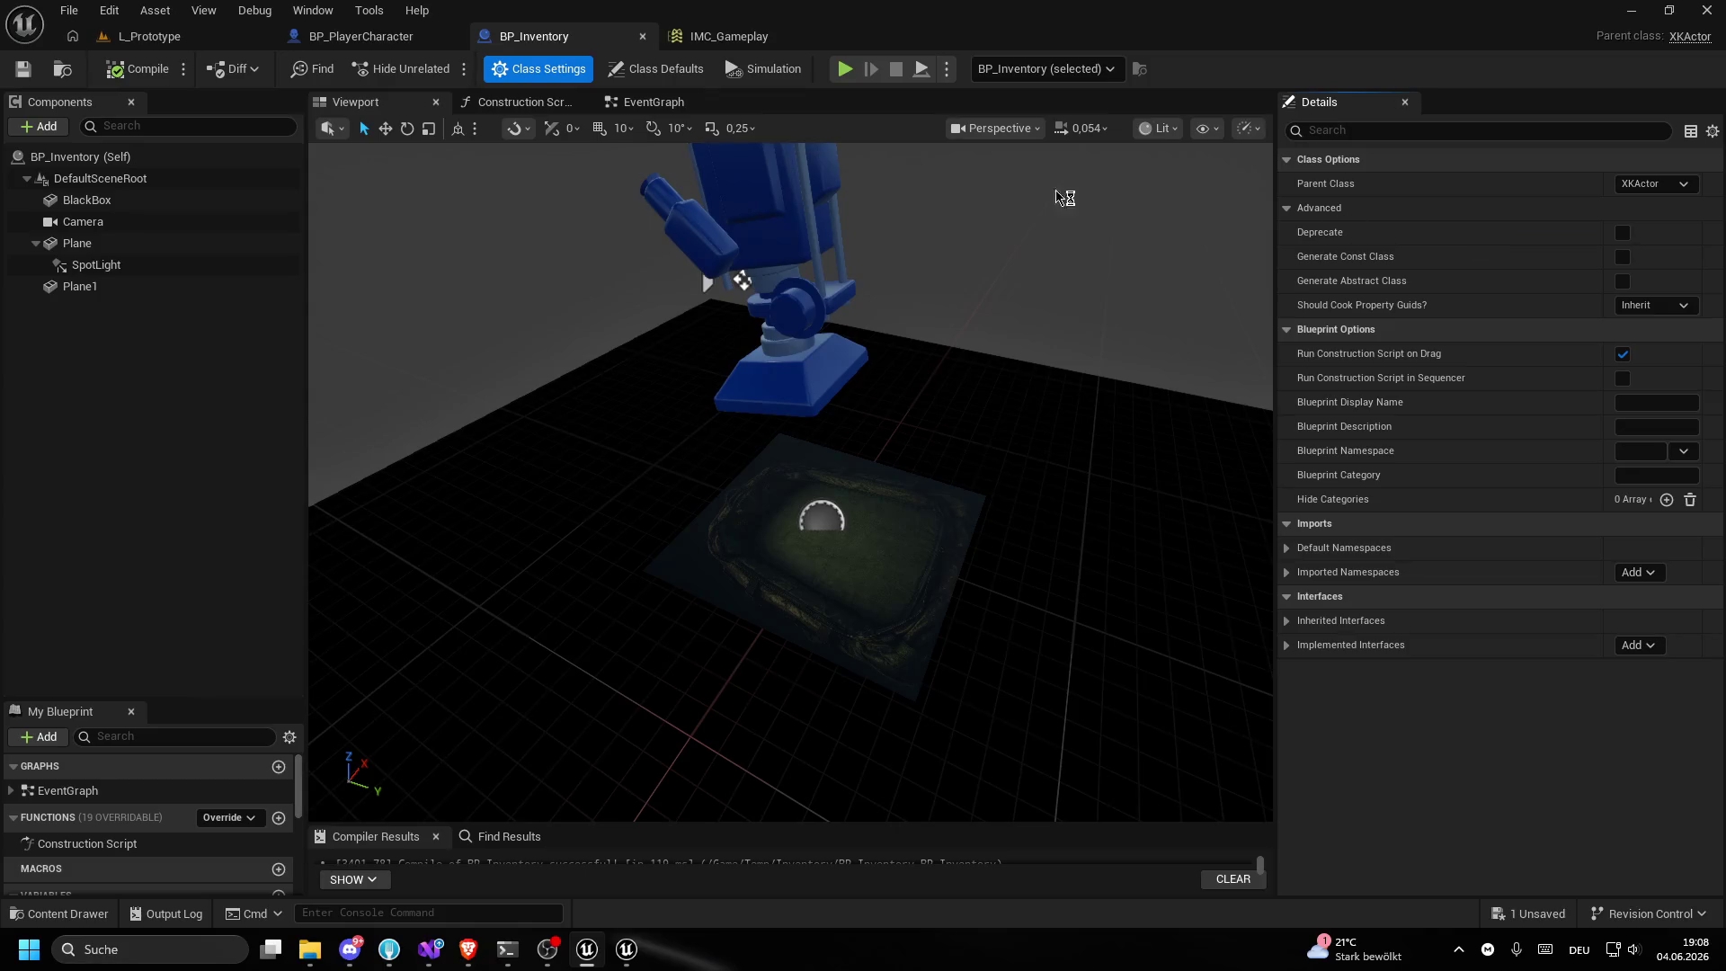
click(148, 71)
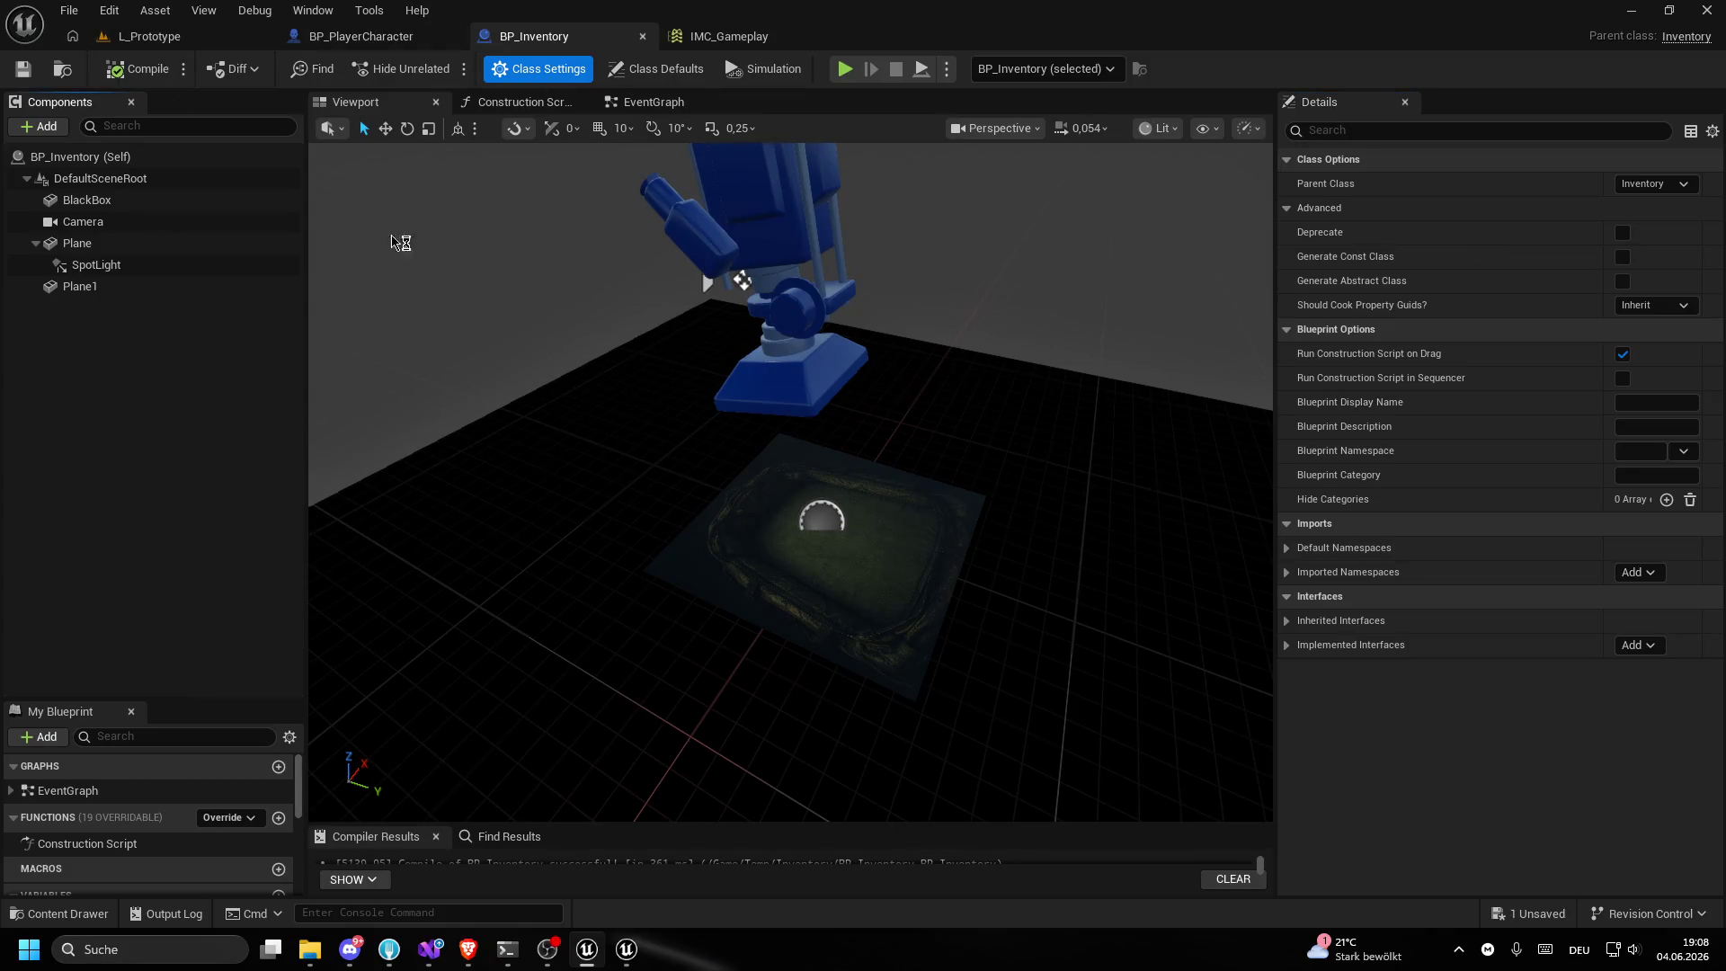
click(149, 36)
click(430, 949)
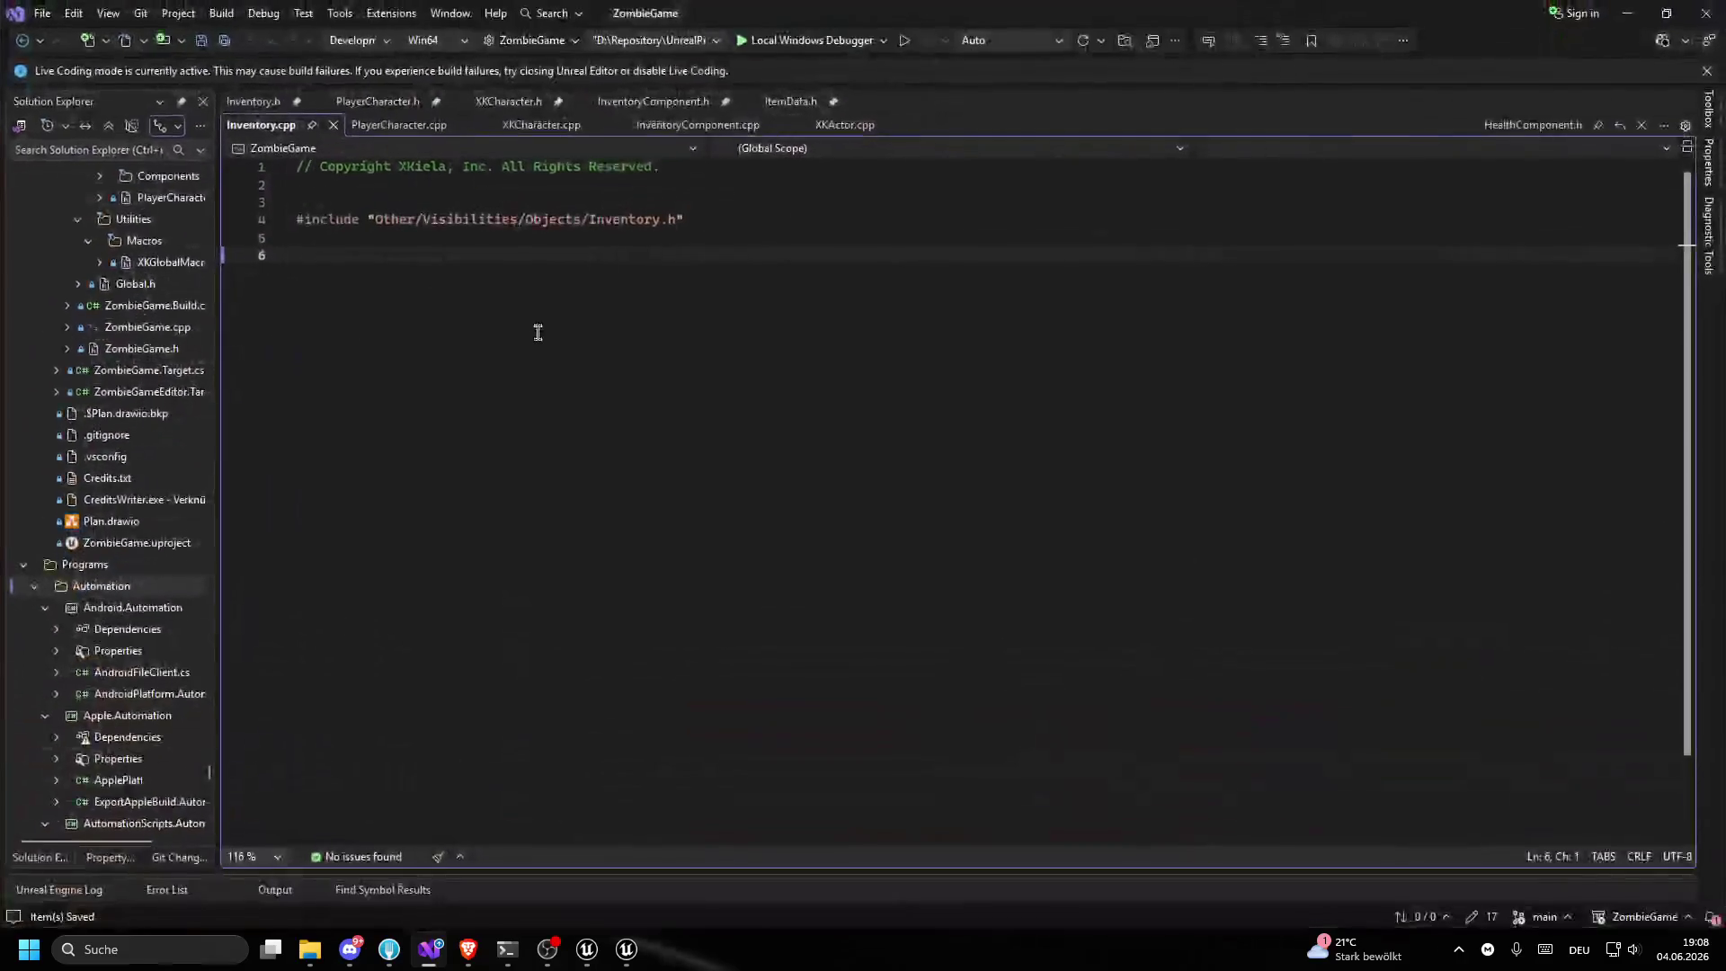
- Add blank lines below GENERATED_BODY() in Inventory.h and save
click(255, 101)
click(449, 426)
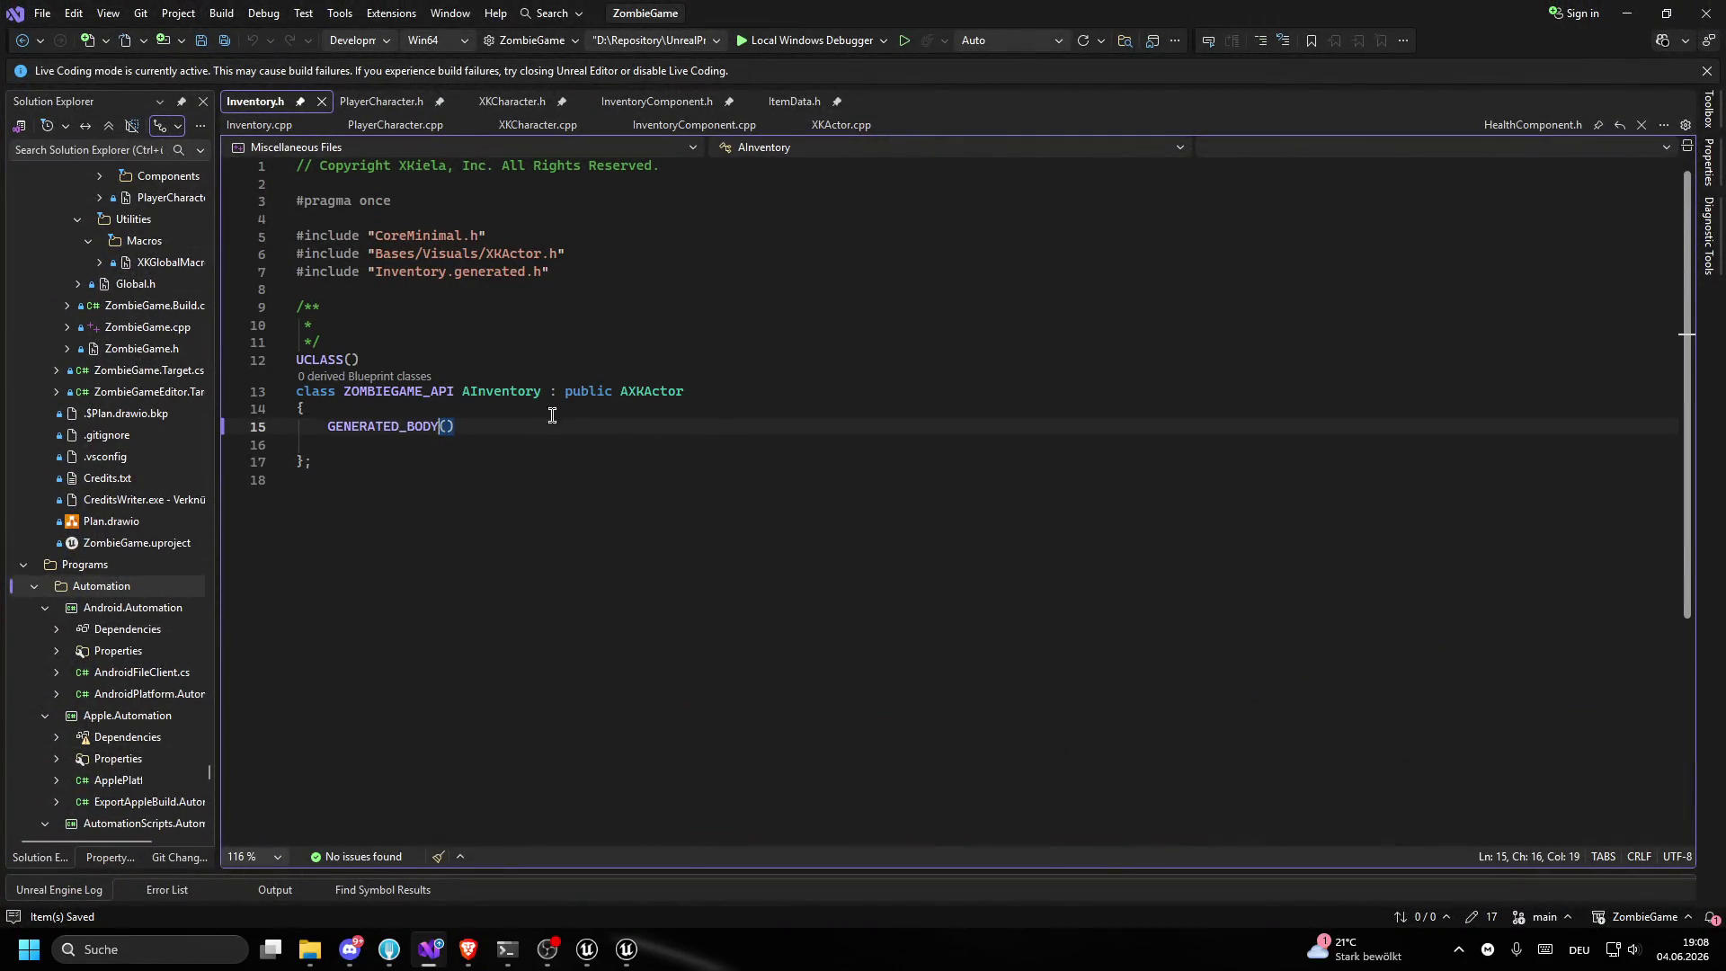
text(,)
key(Return)
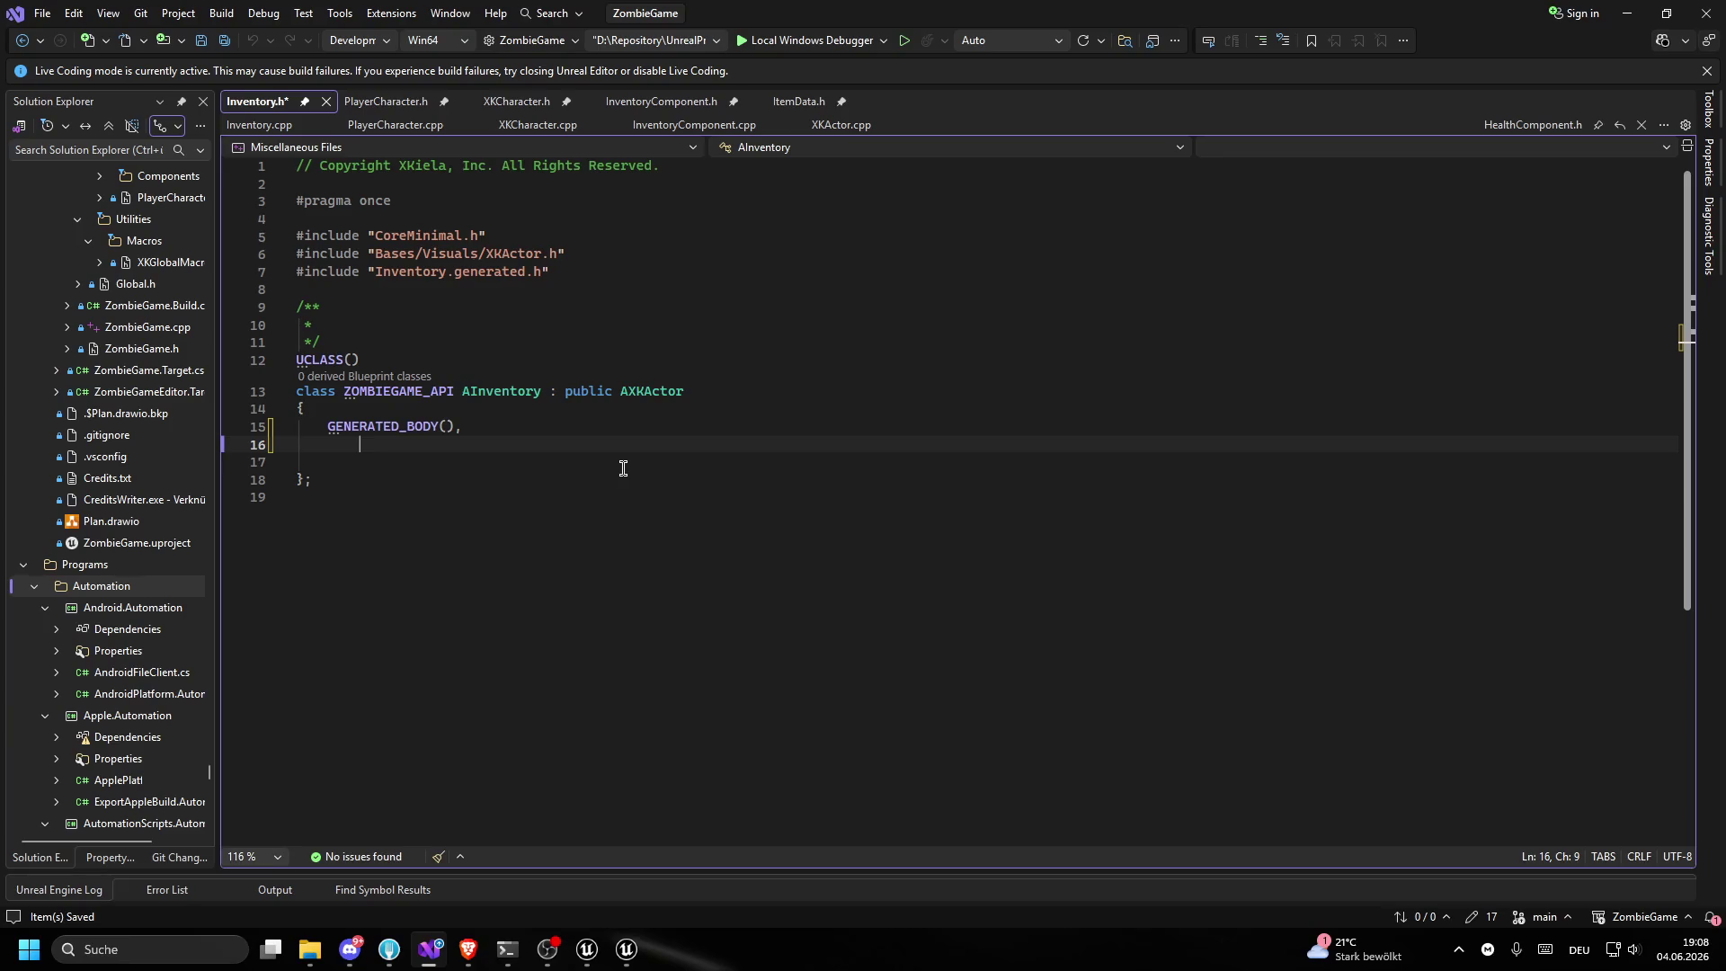
key(BackSpace)
key(BackSpace)
key(BackSpace)
key(Return)
key(Return)
key(ctrl+s)
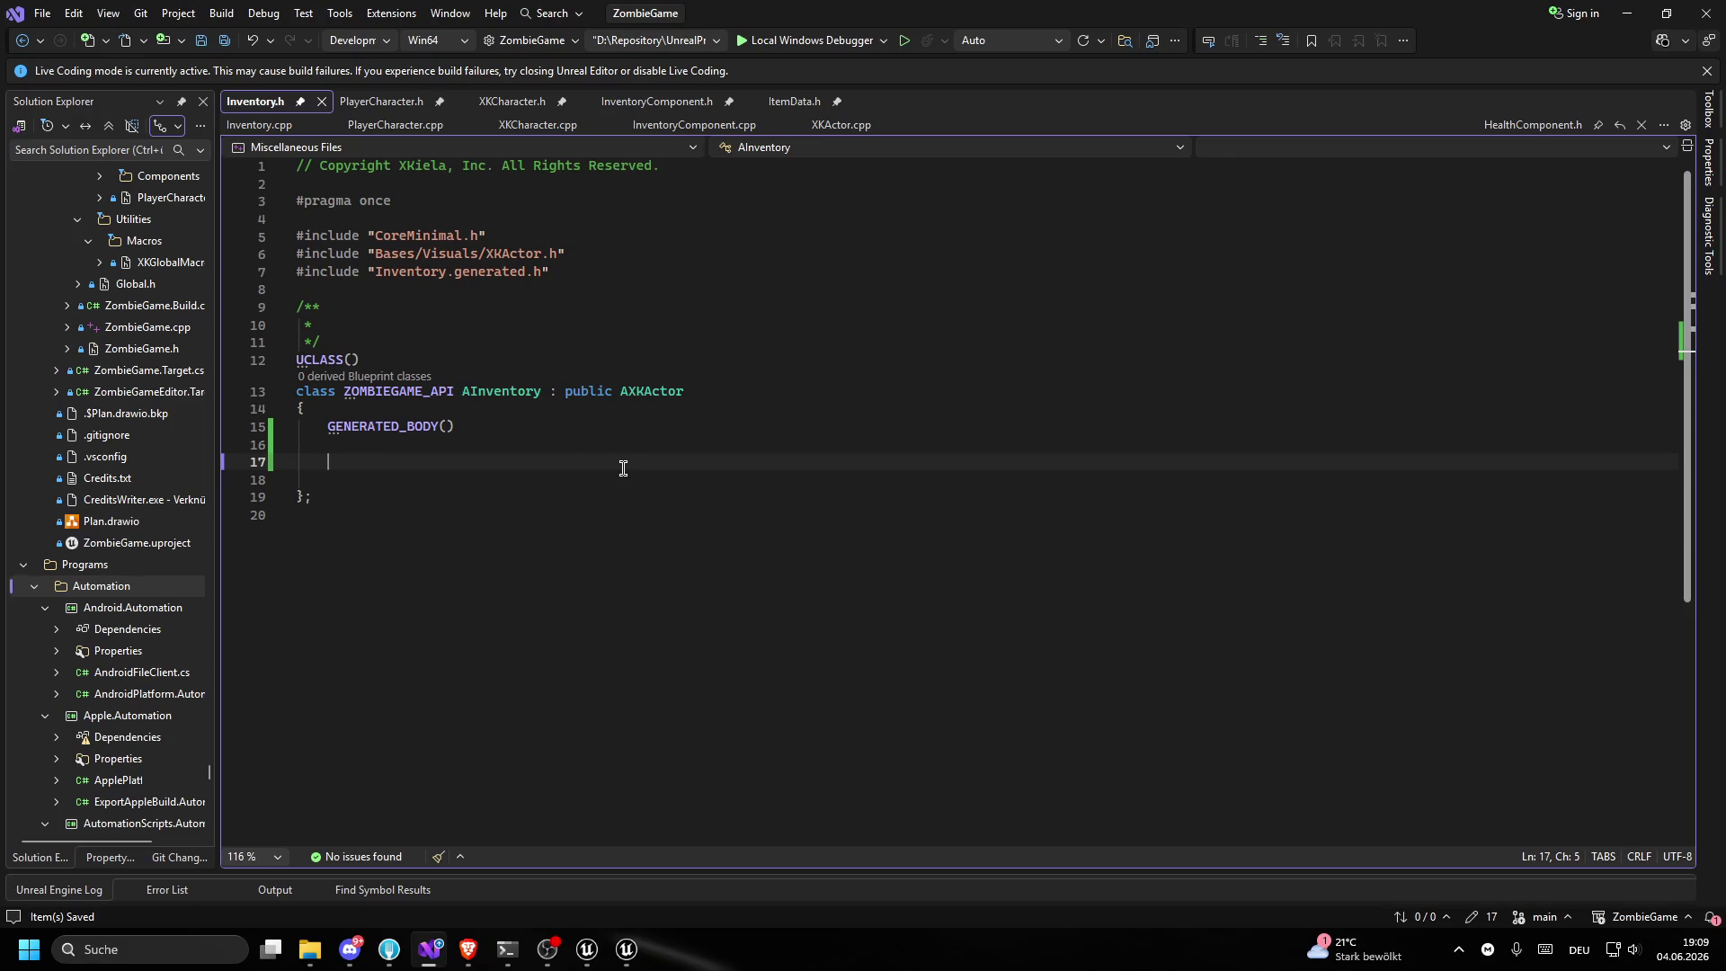
- Select the //Capacity _items declaration lines in InventoryComponent.h
click(648, 106)
scroll(620, 550, up, 5)
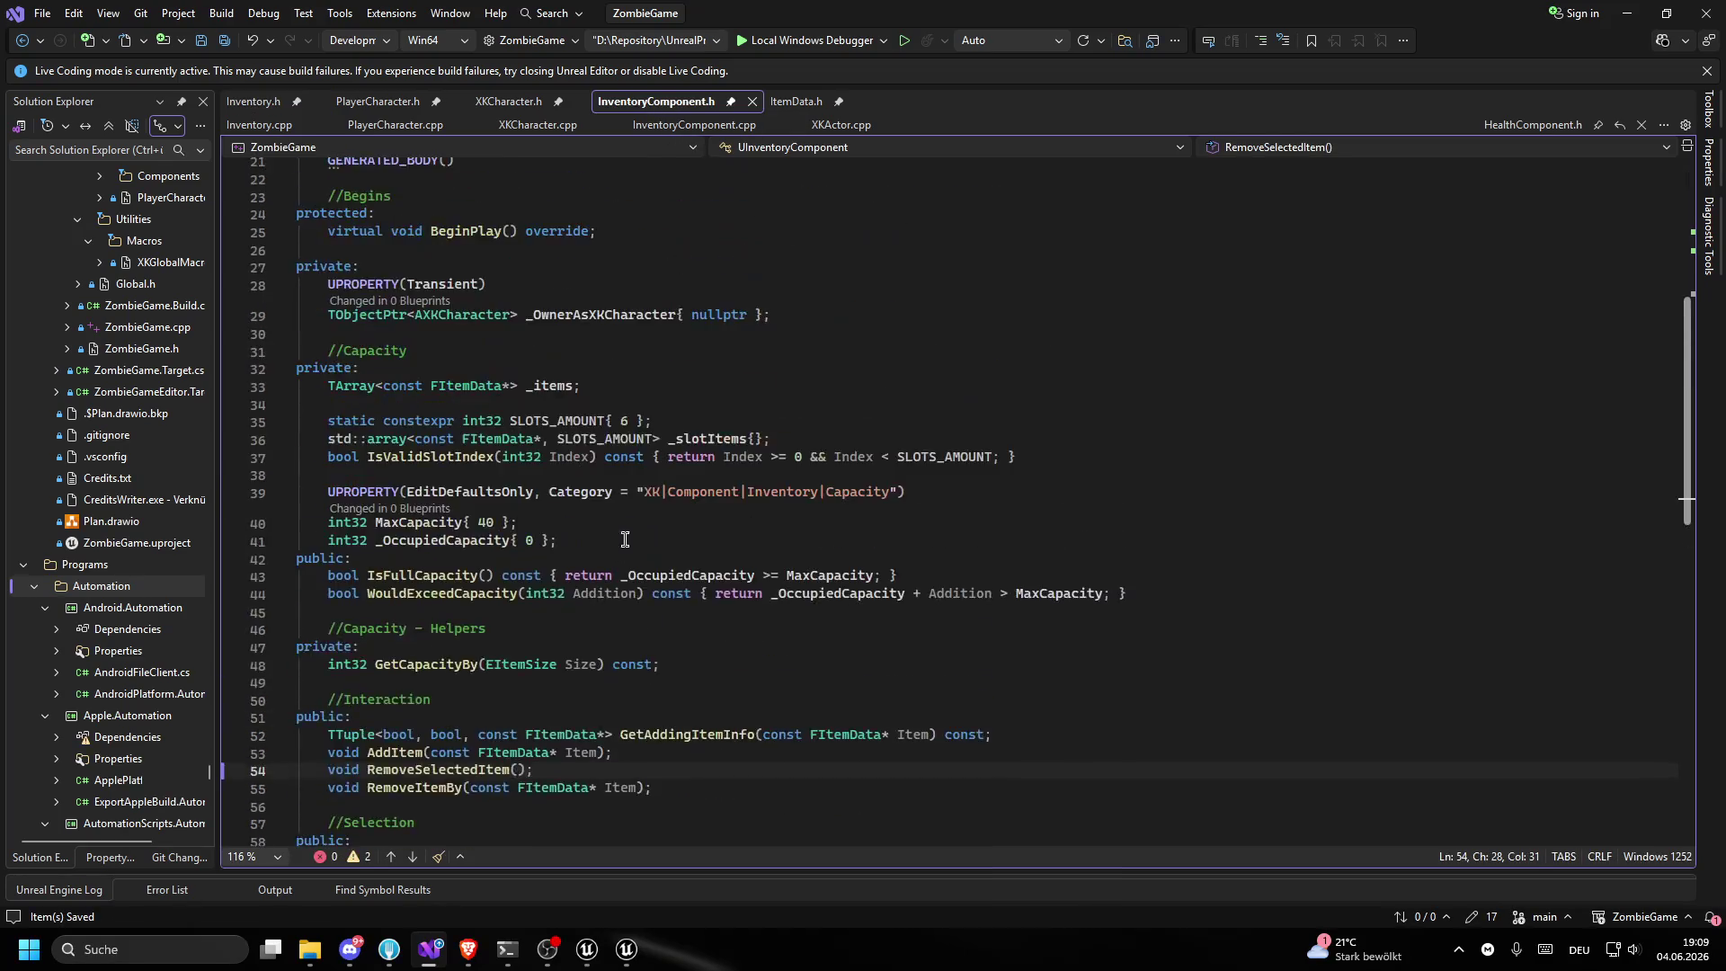
scroll(620, 550, up, 7)
scroll(622, 551, down, 4)
mouse_move(626, 550)
mouse_down()
mouse_move(297, 540)
mouse_move(267, 509)
mouse_up()
key(ctrl+c)
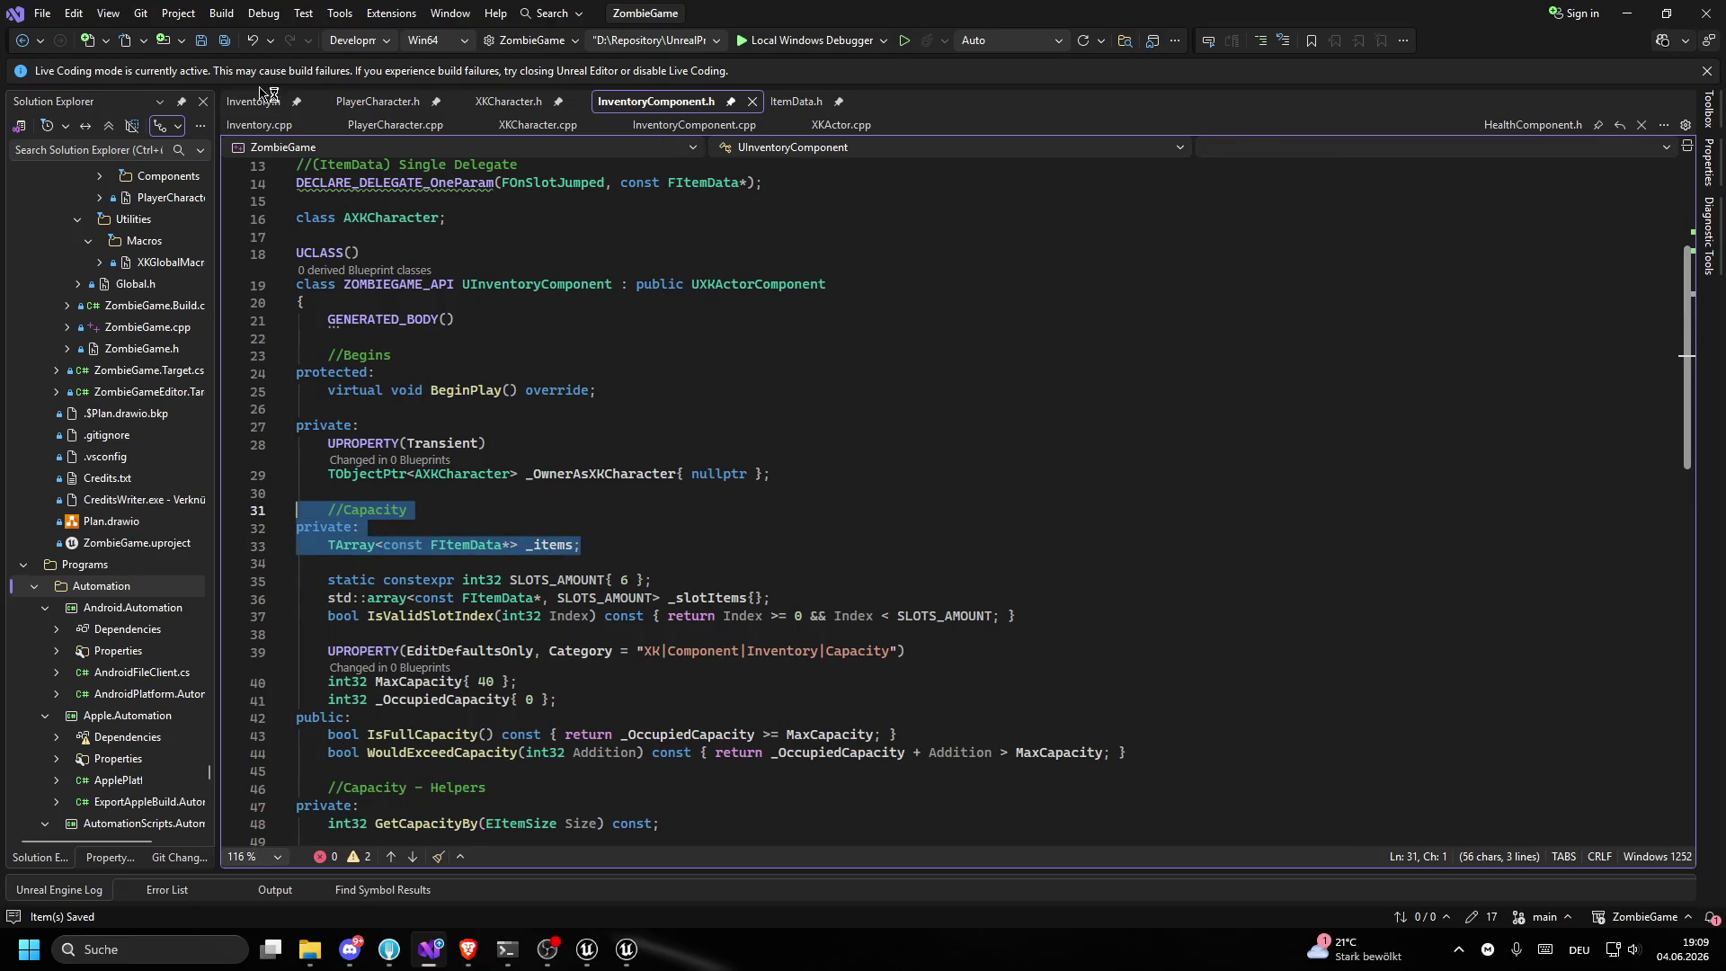
- Paste the _items declaration into AInventory, remove the comment and empty lines, and save
click(261, 101)
click(370, 460)
key(ctrl+v)
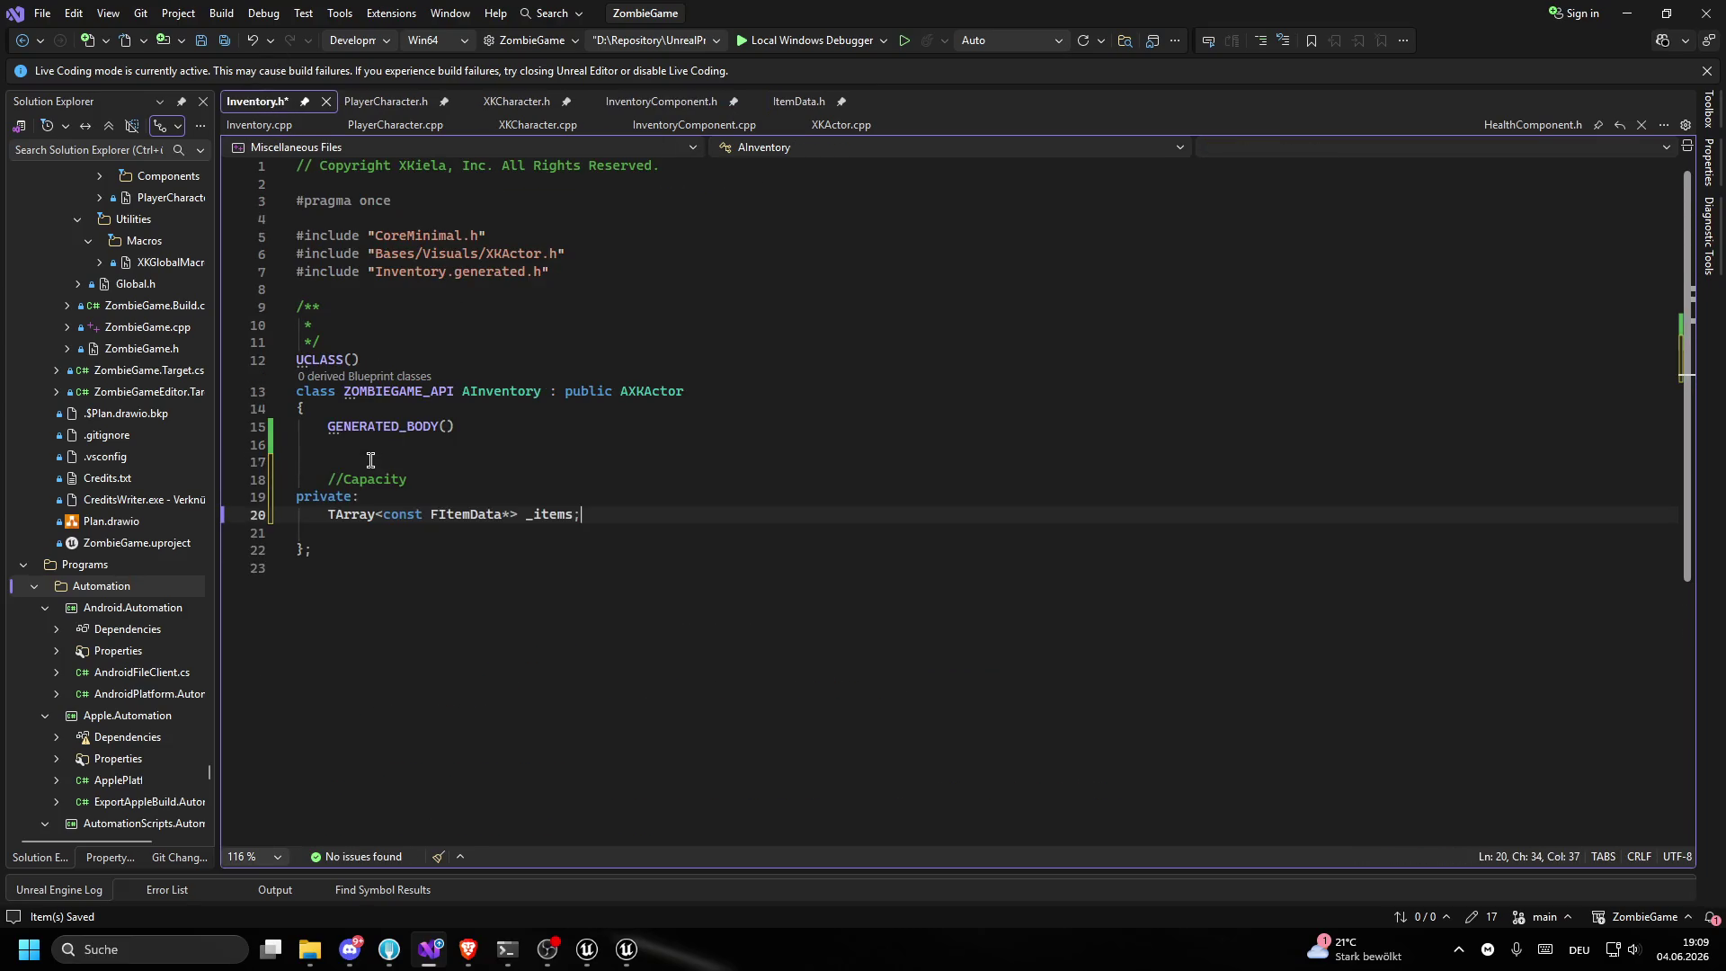
drag(297, 445, 409, 481)
key(Delete)
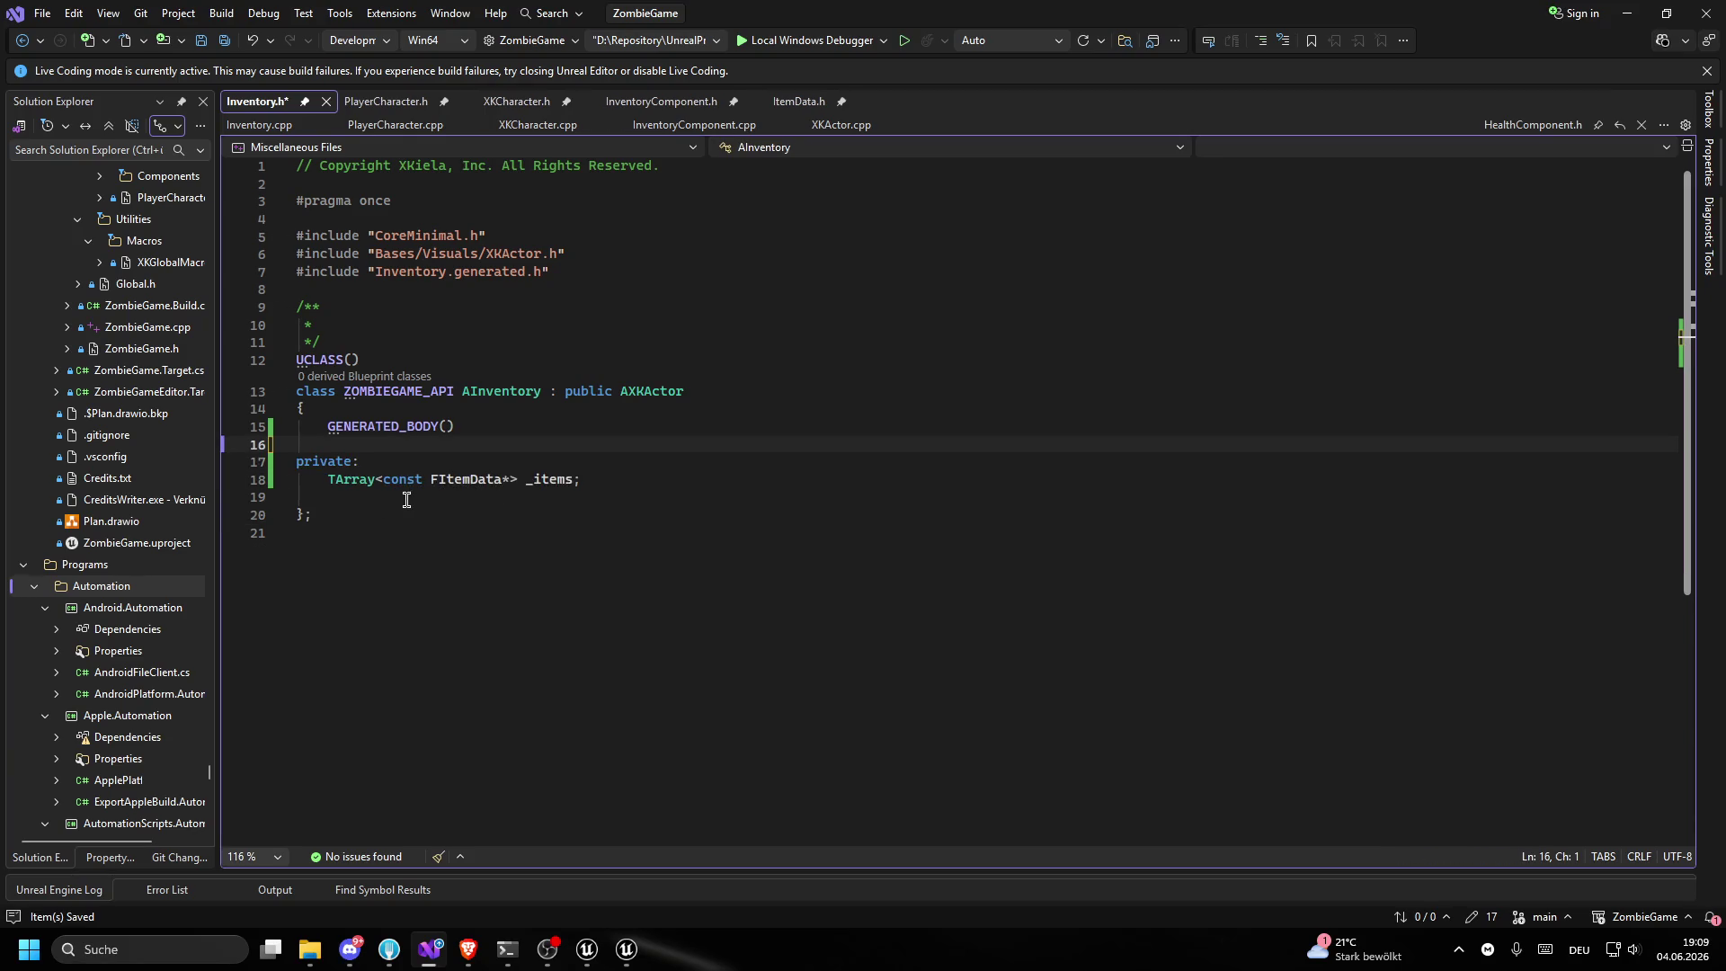
key(ctrl+s)
triple_click(476, 496)
key(Delete)
- Copy the ItemData.h include from InventoryComponent.h, then place the cursor after Inventory.h's XKActor include
click(381, 101)
scroll(488, 160, up, 2)
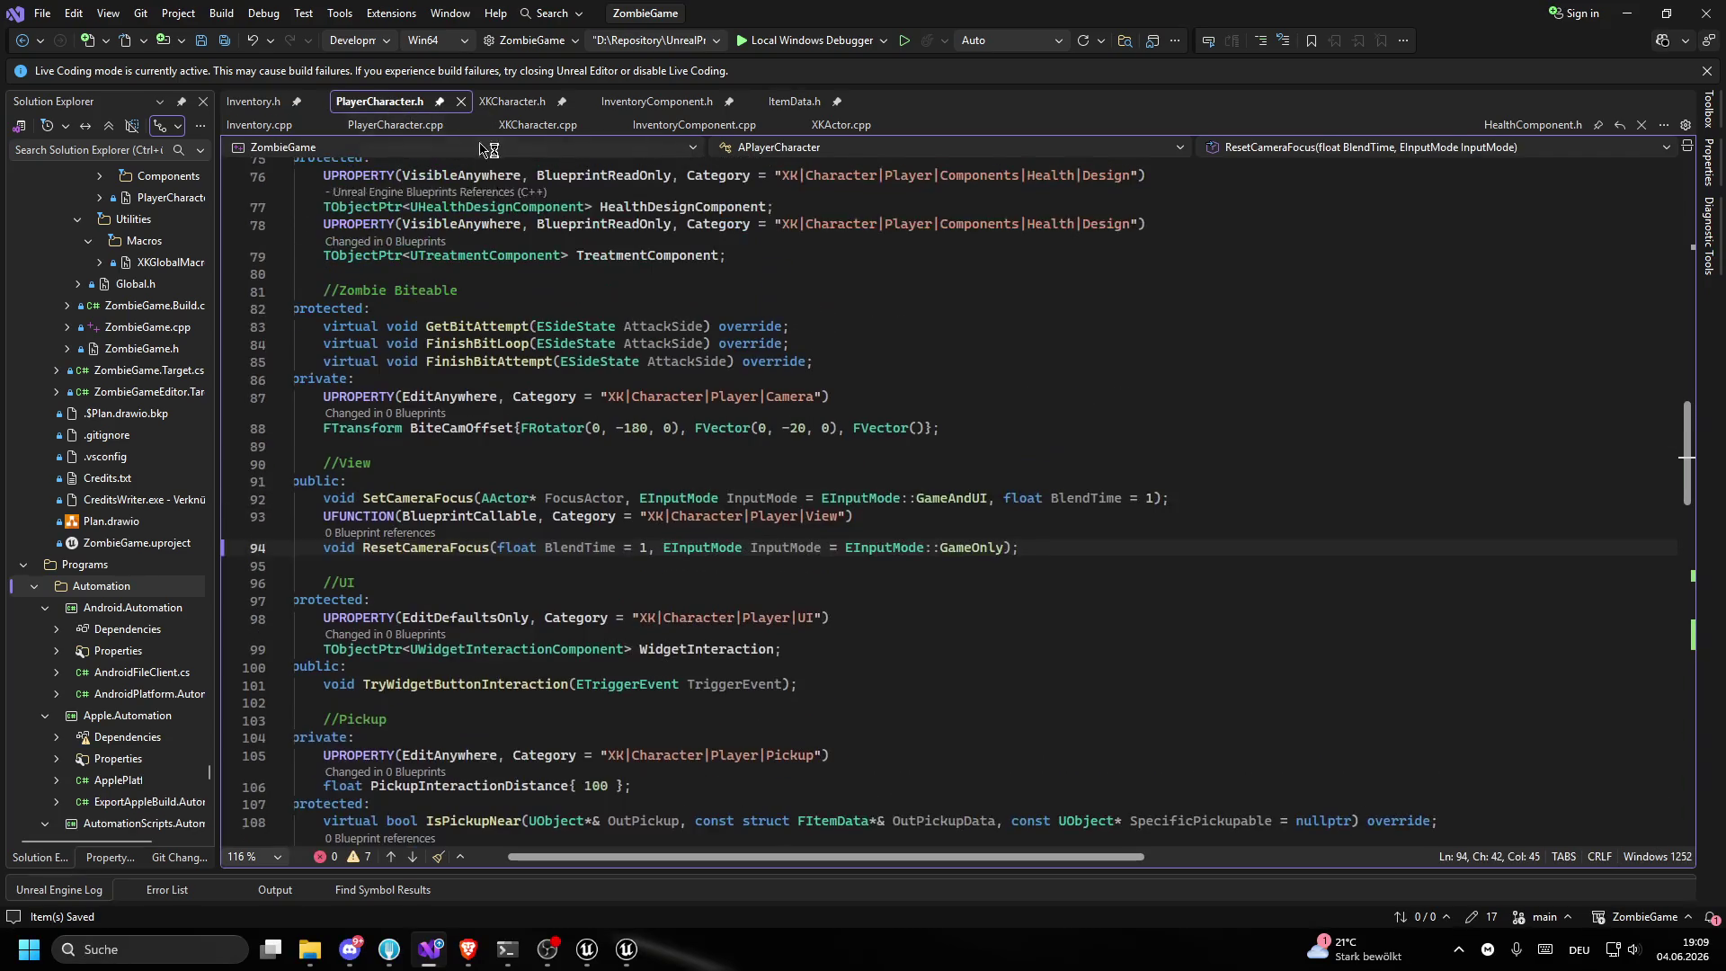
click(658, 101)
scroll(486, 360, up, 4)
click(480, 275)
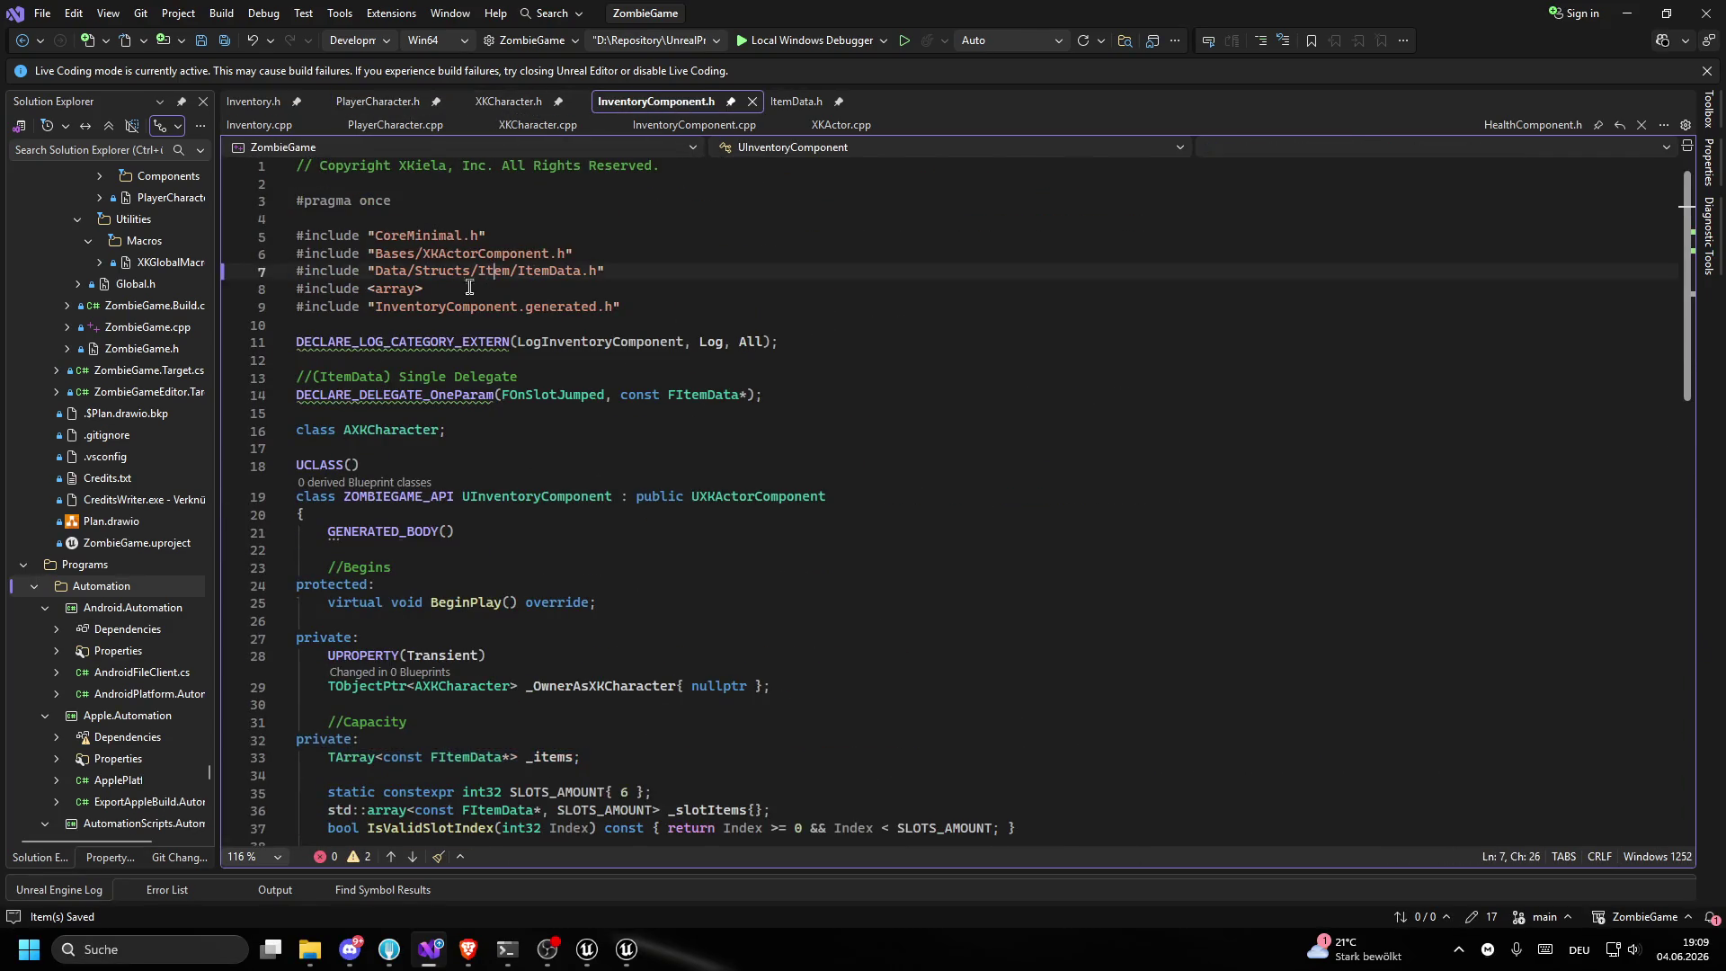
drag(647, 271, 219, 277)
key(ctrl+c)
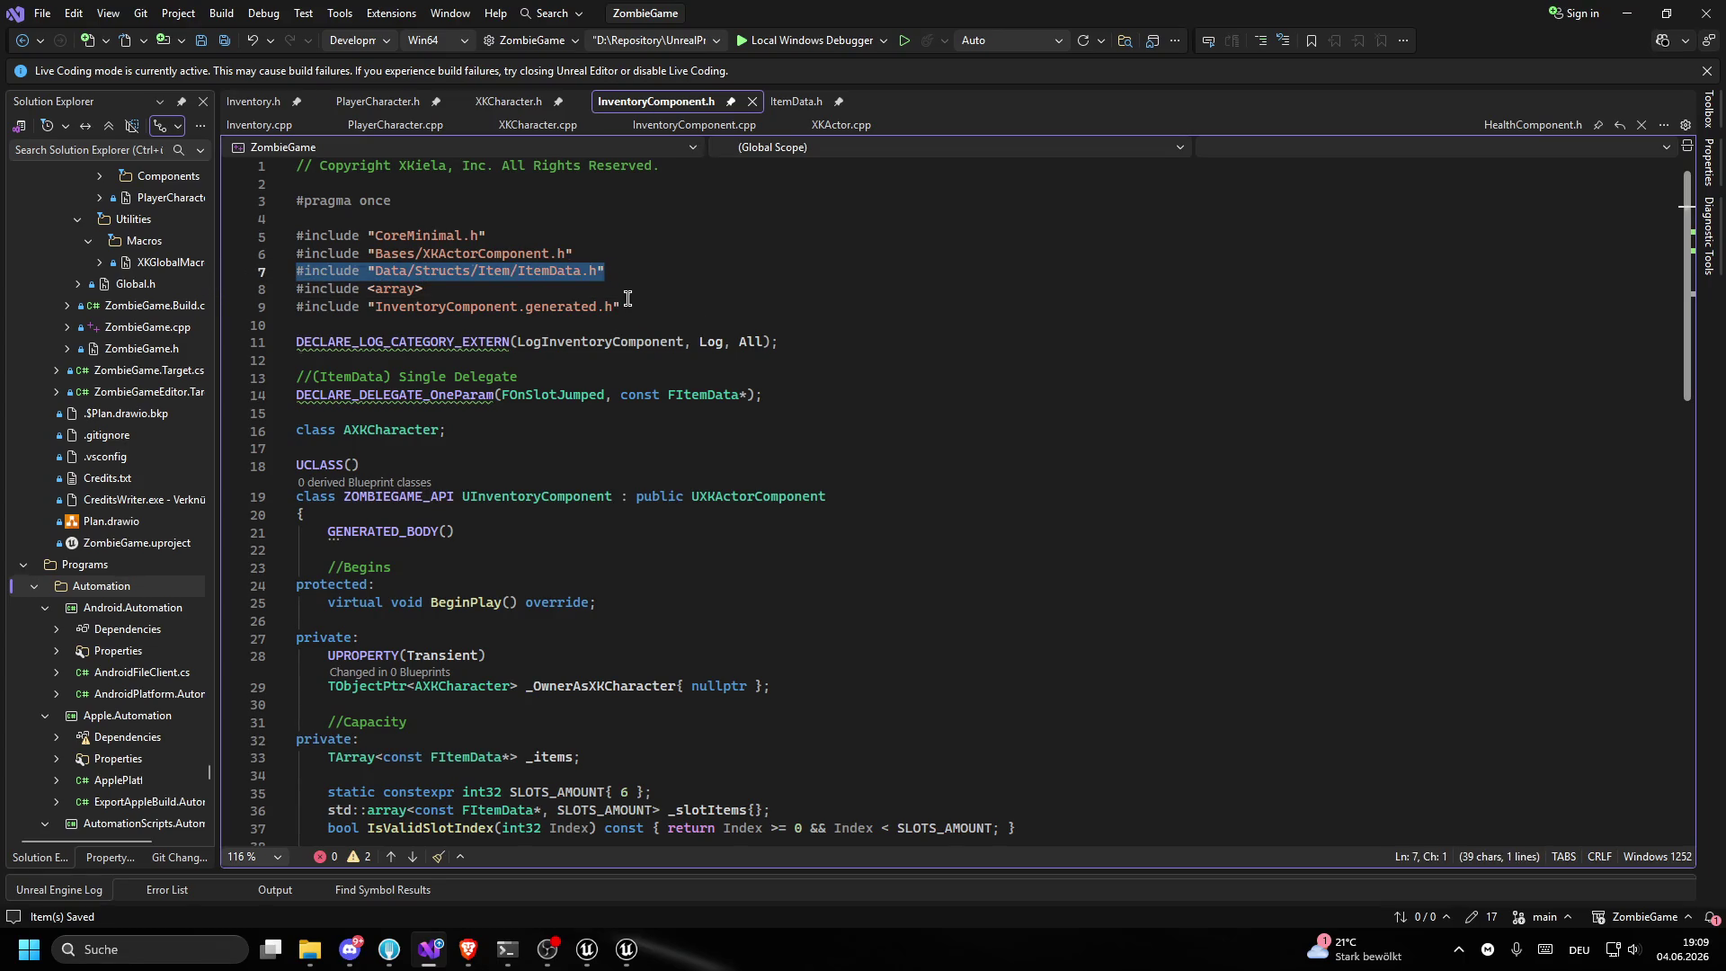
scroll(478, 418, down, 9)
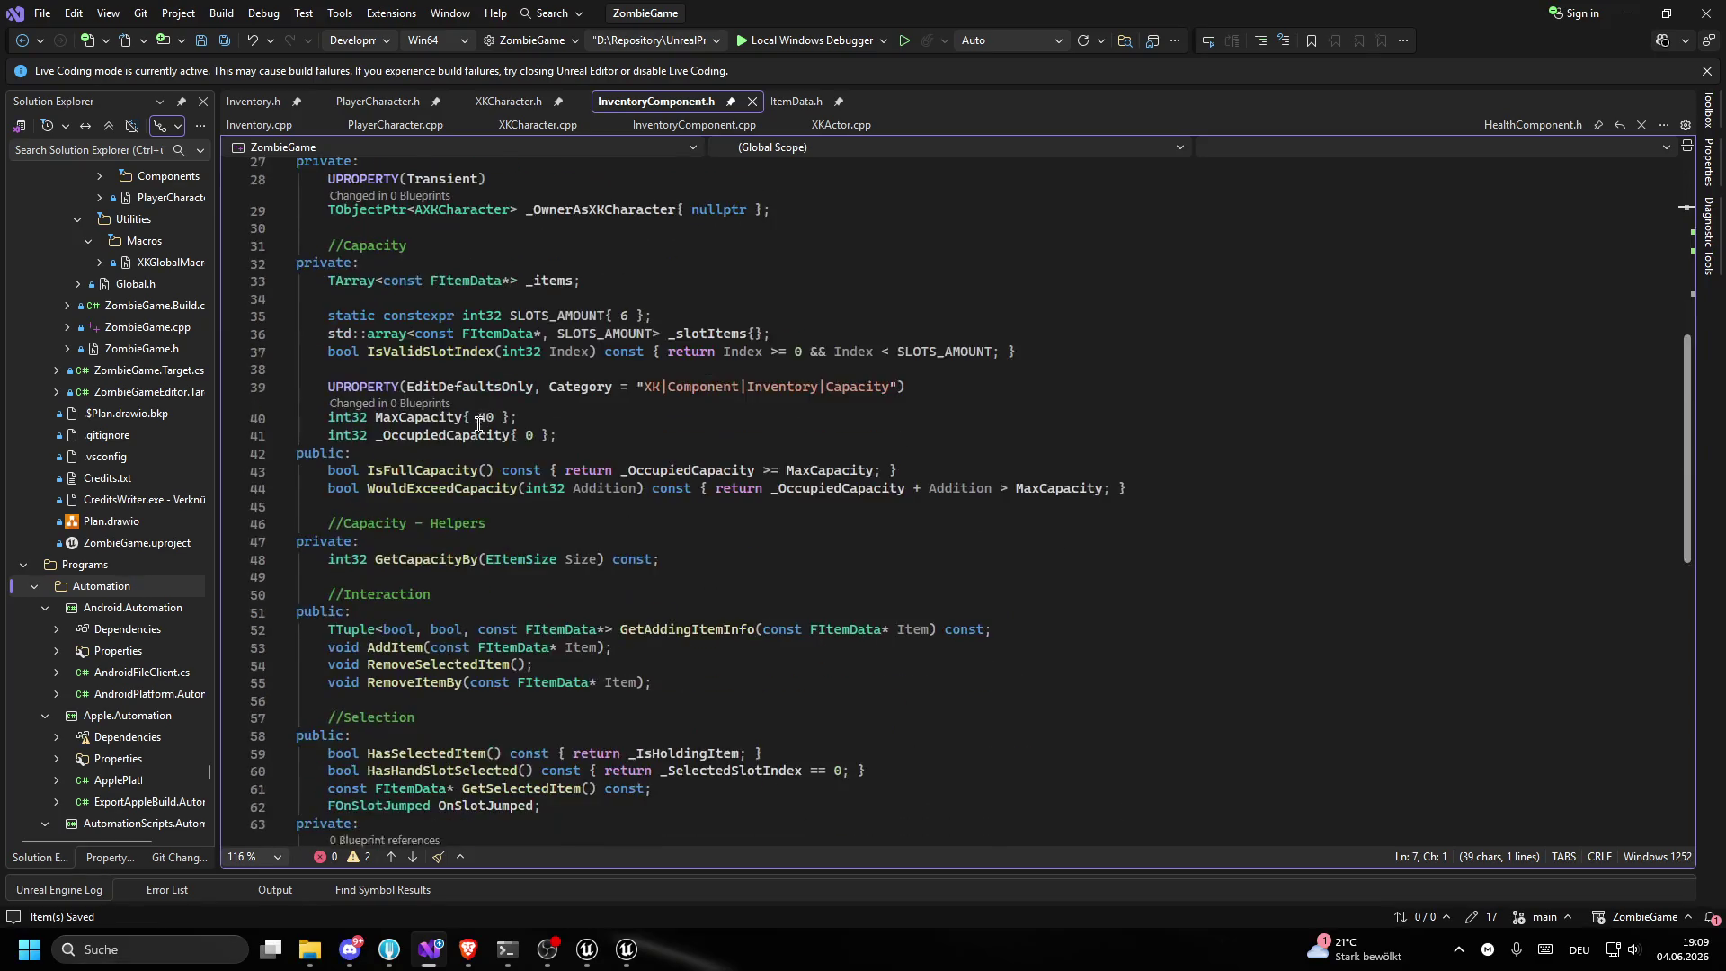
scroll(481, 409, up, 9)
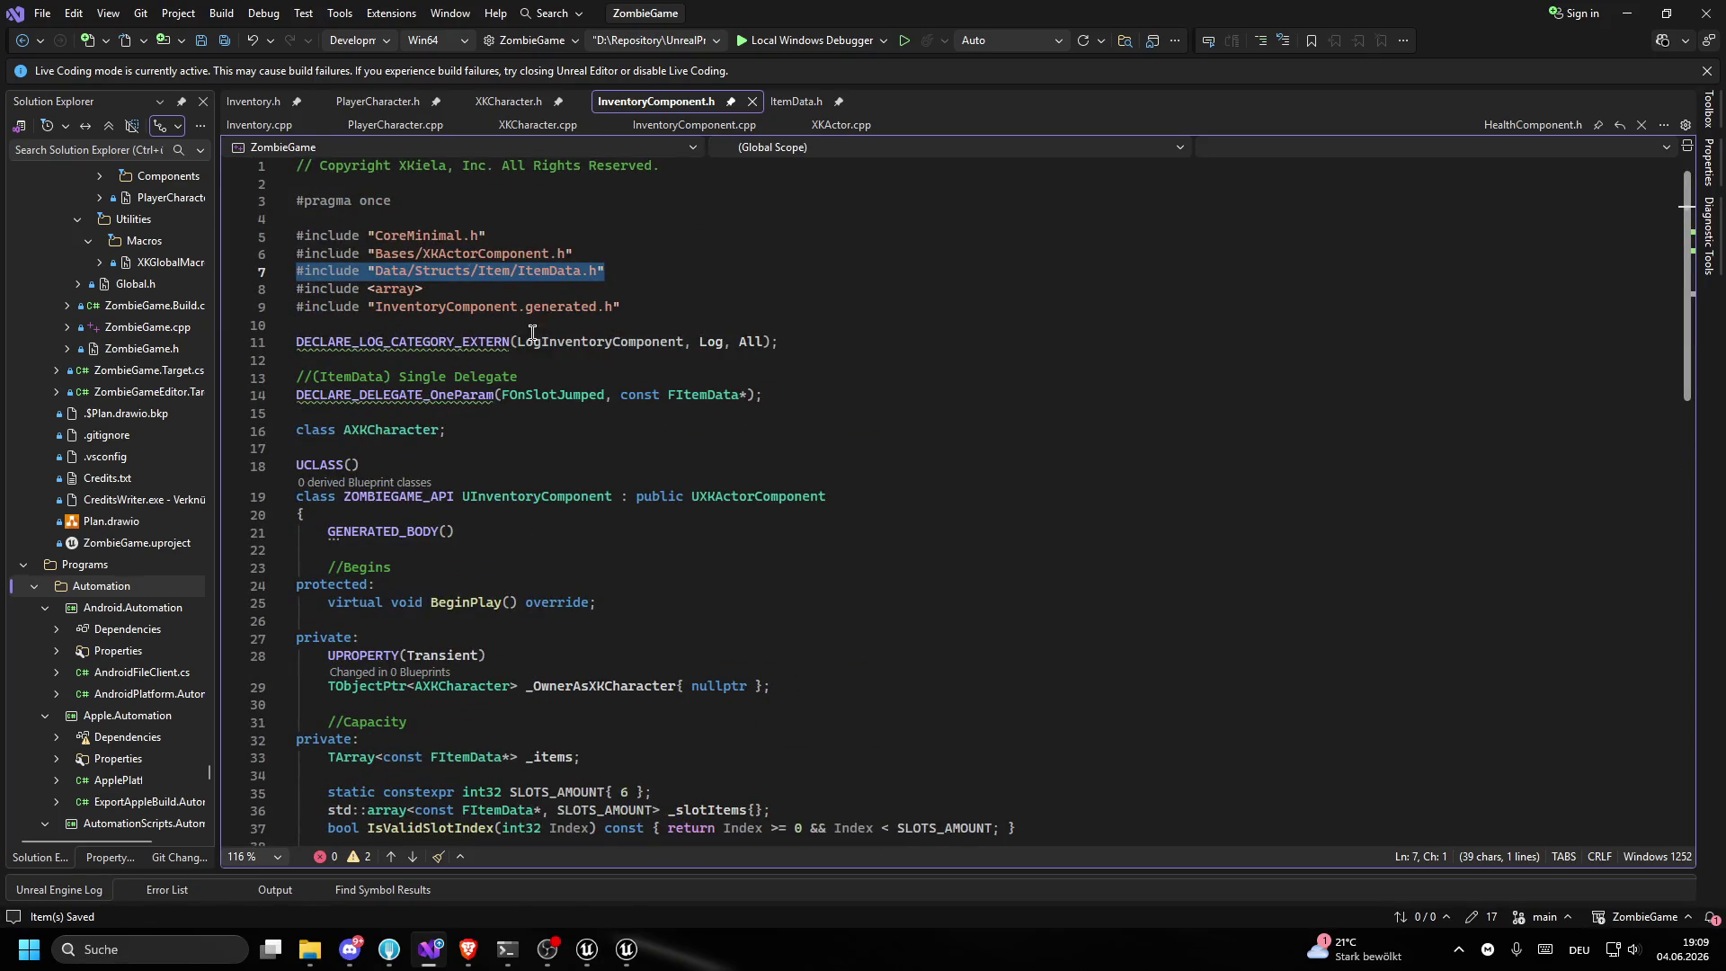
click(266, 107)
click(600, 255)
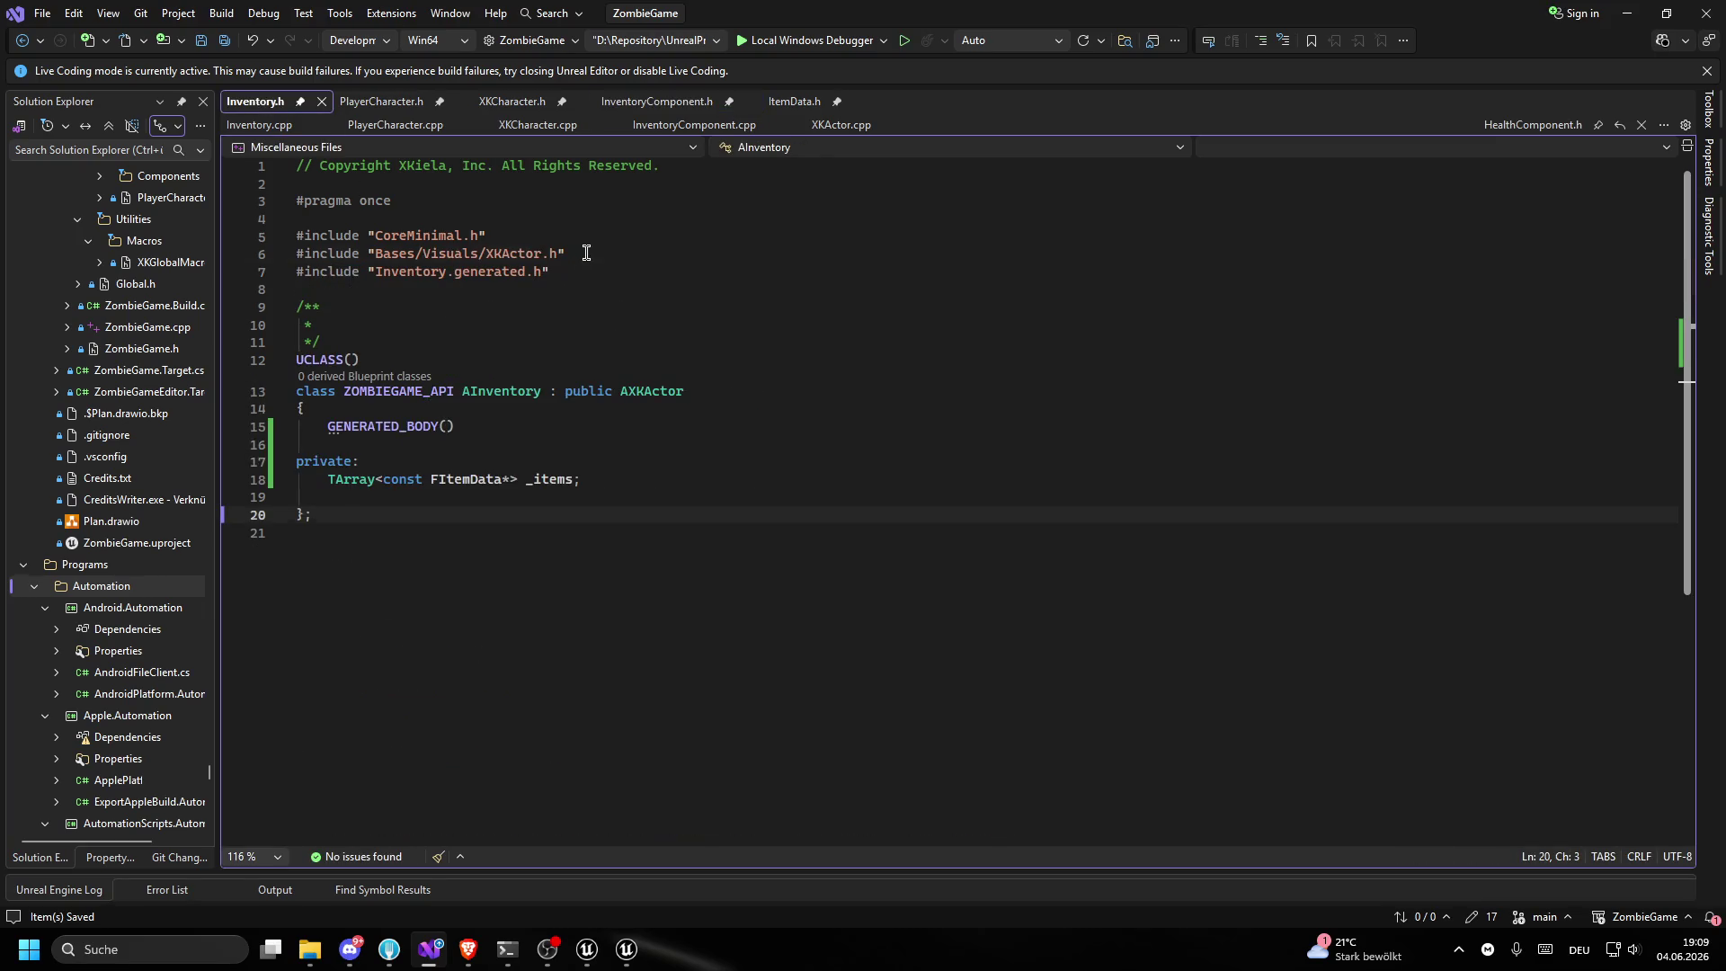
- Paste the ItemData.h include below XKActor.h, delete the empty /** */ block above UCLASS, and save
key(Return)
key(ctrl+v)
drag(321, 359, 297, 324)
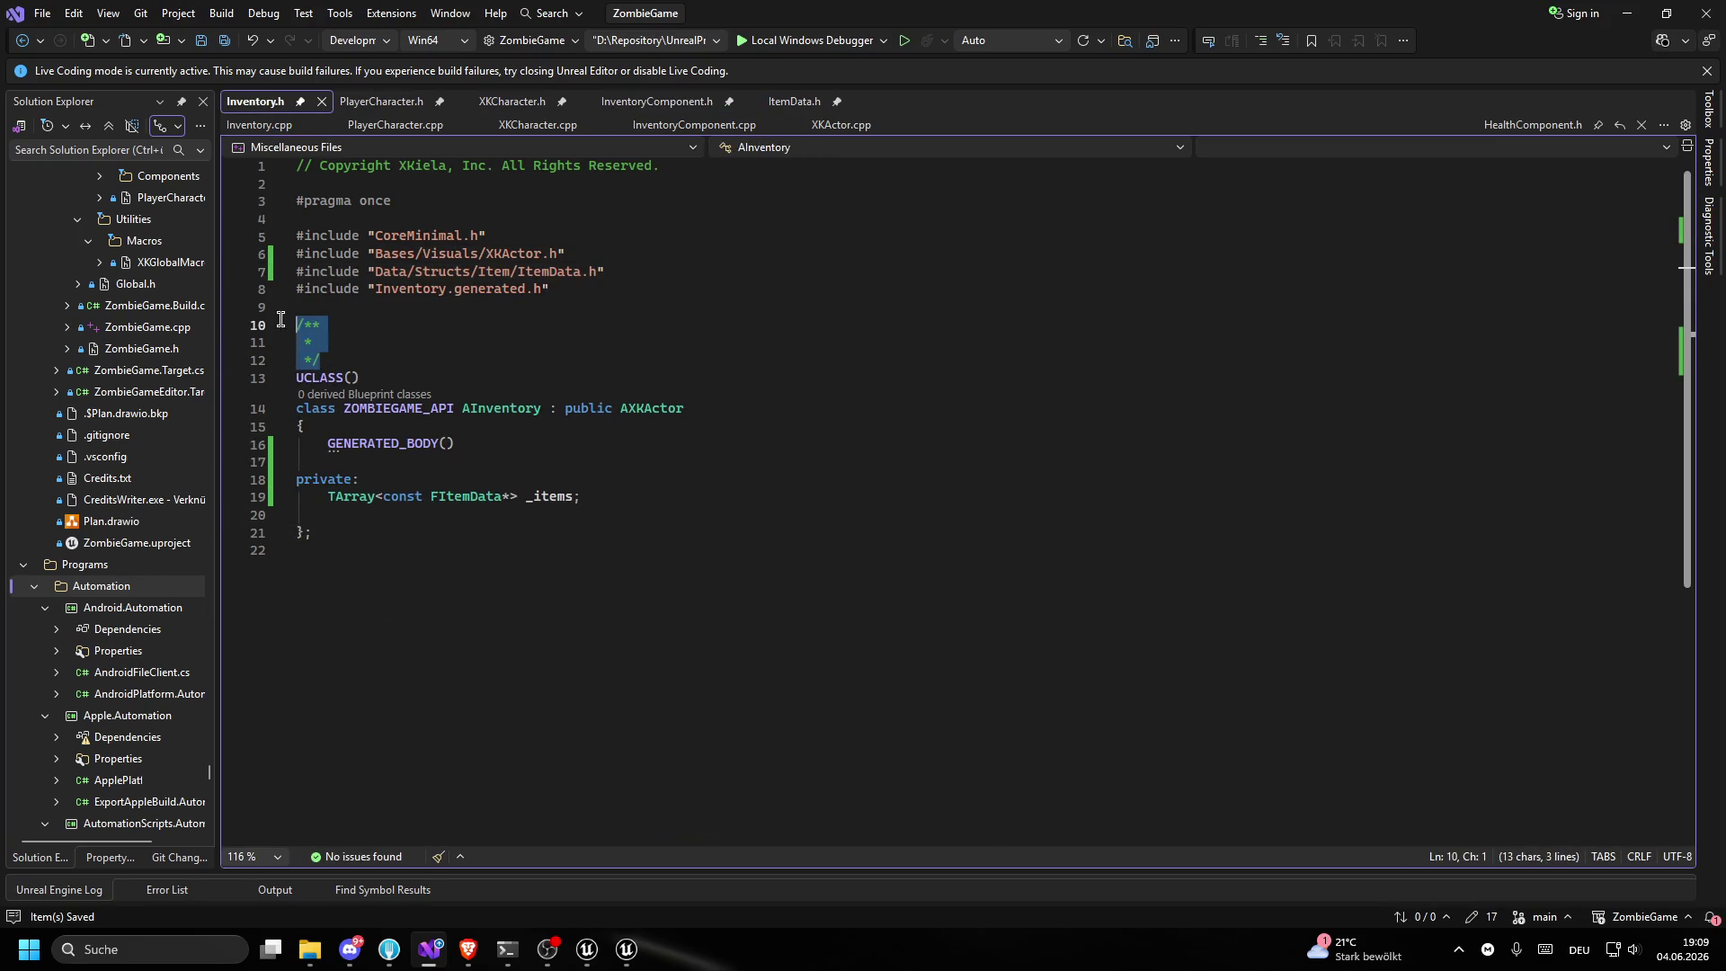
key(Delete)
key(Delete)
click(533, 483)
key(ctrl+s)
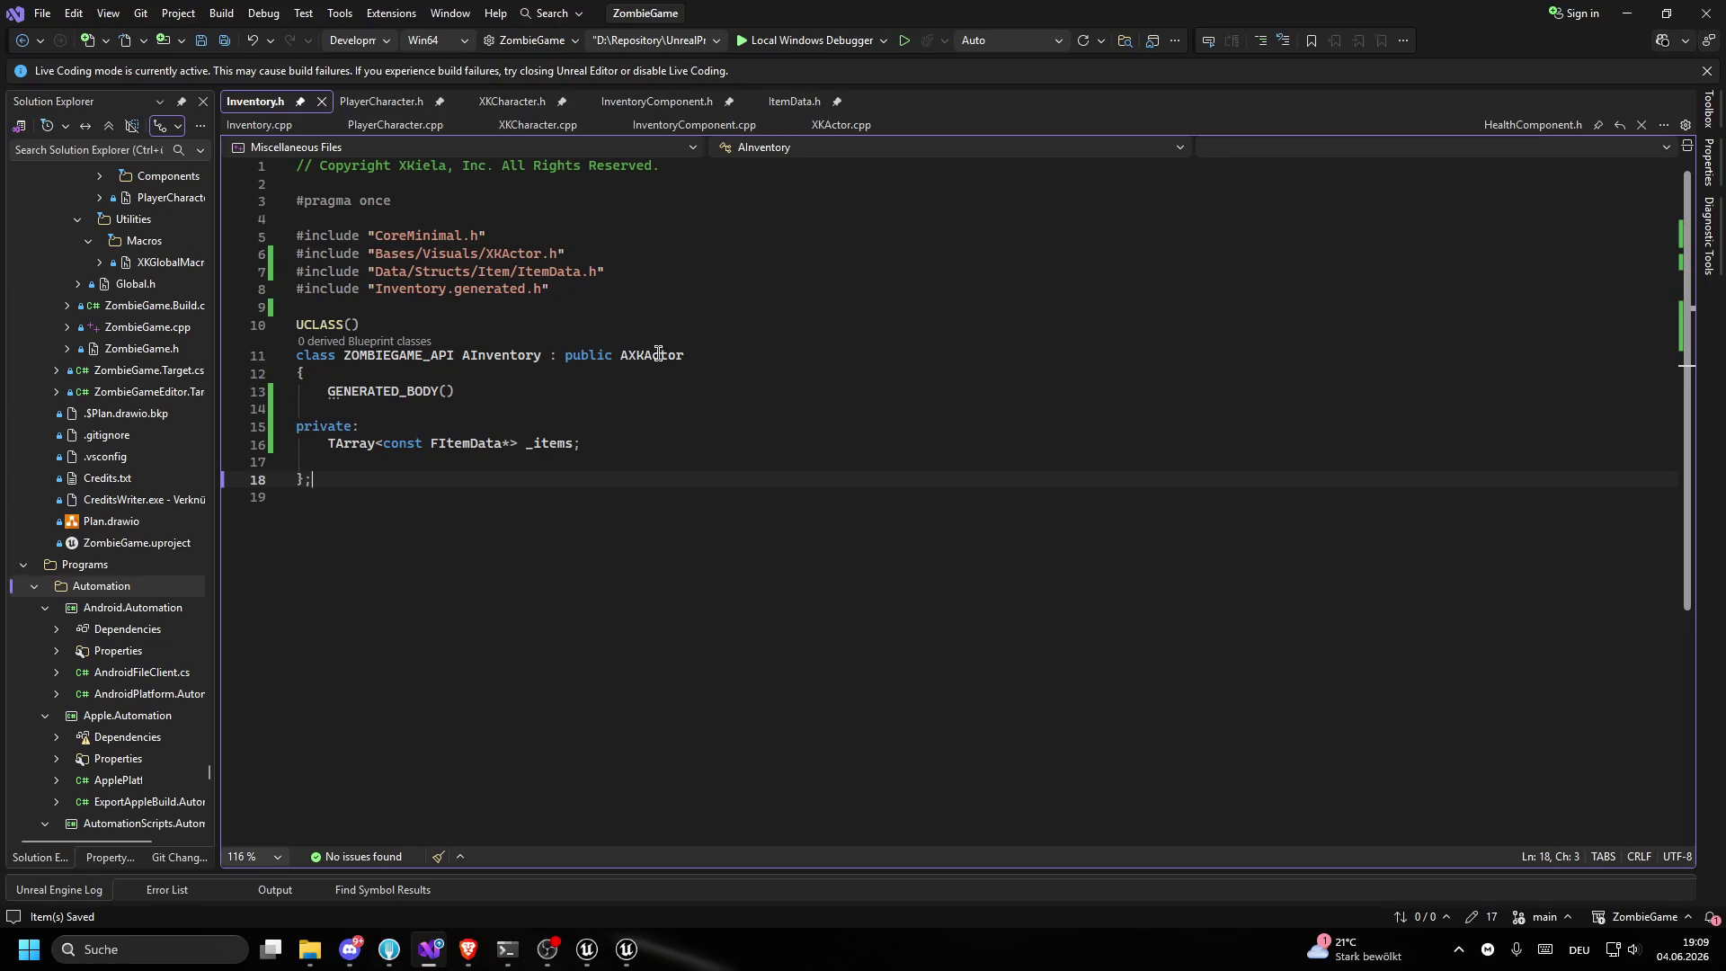
click(542, 467)
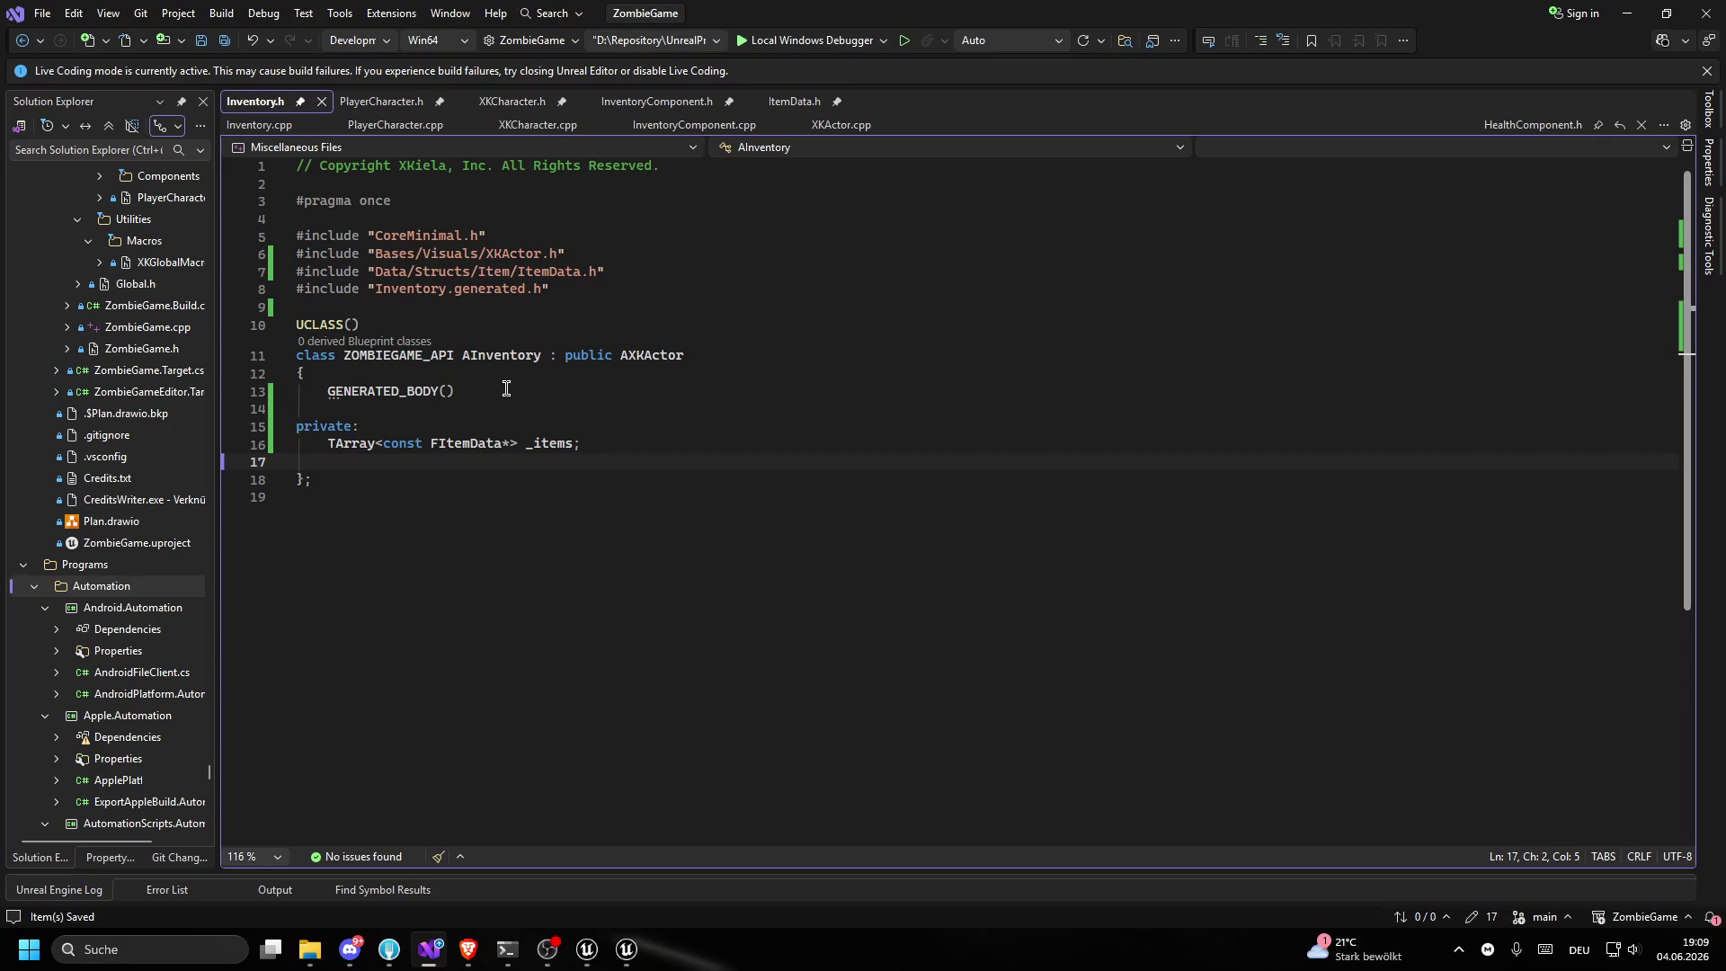
key(alt+Tab)
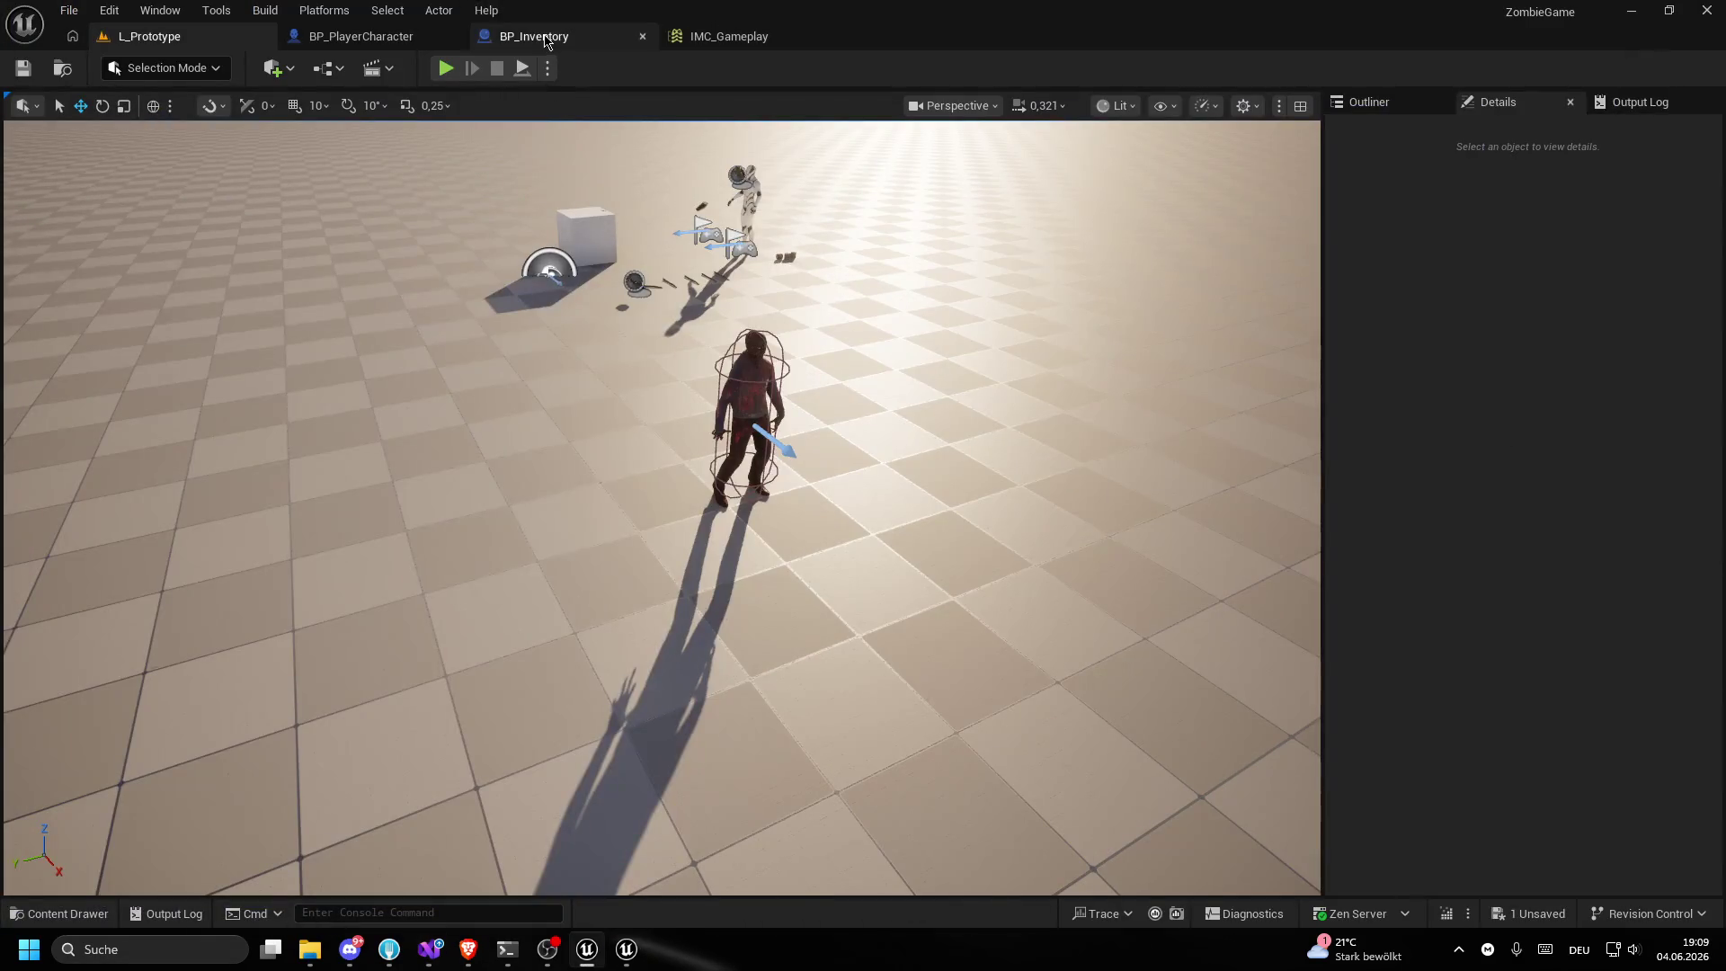
- View BP_Inventory's preview scene, then glance over Inventory.cpp and Inventory.h in Visual Studio
click(545, 41)
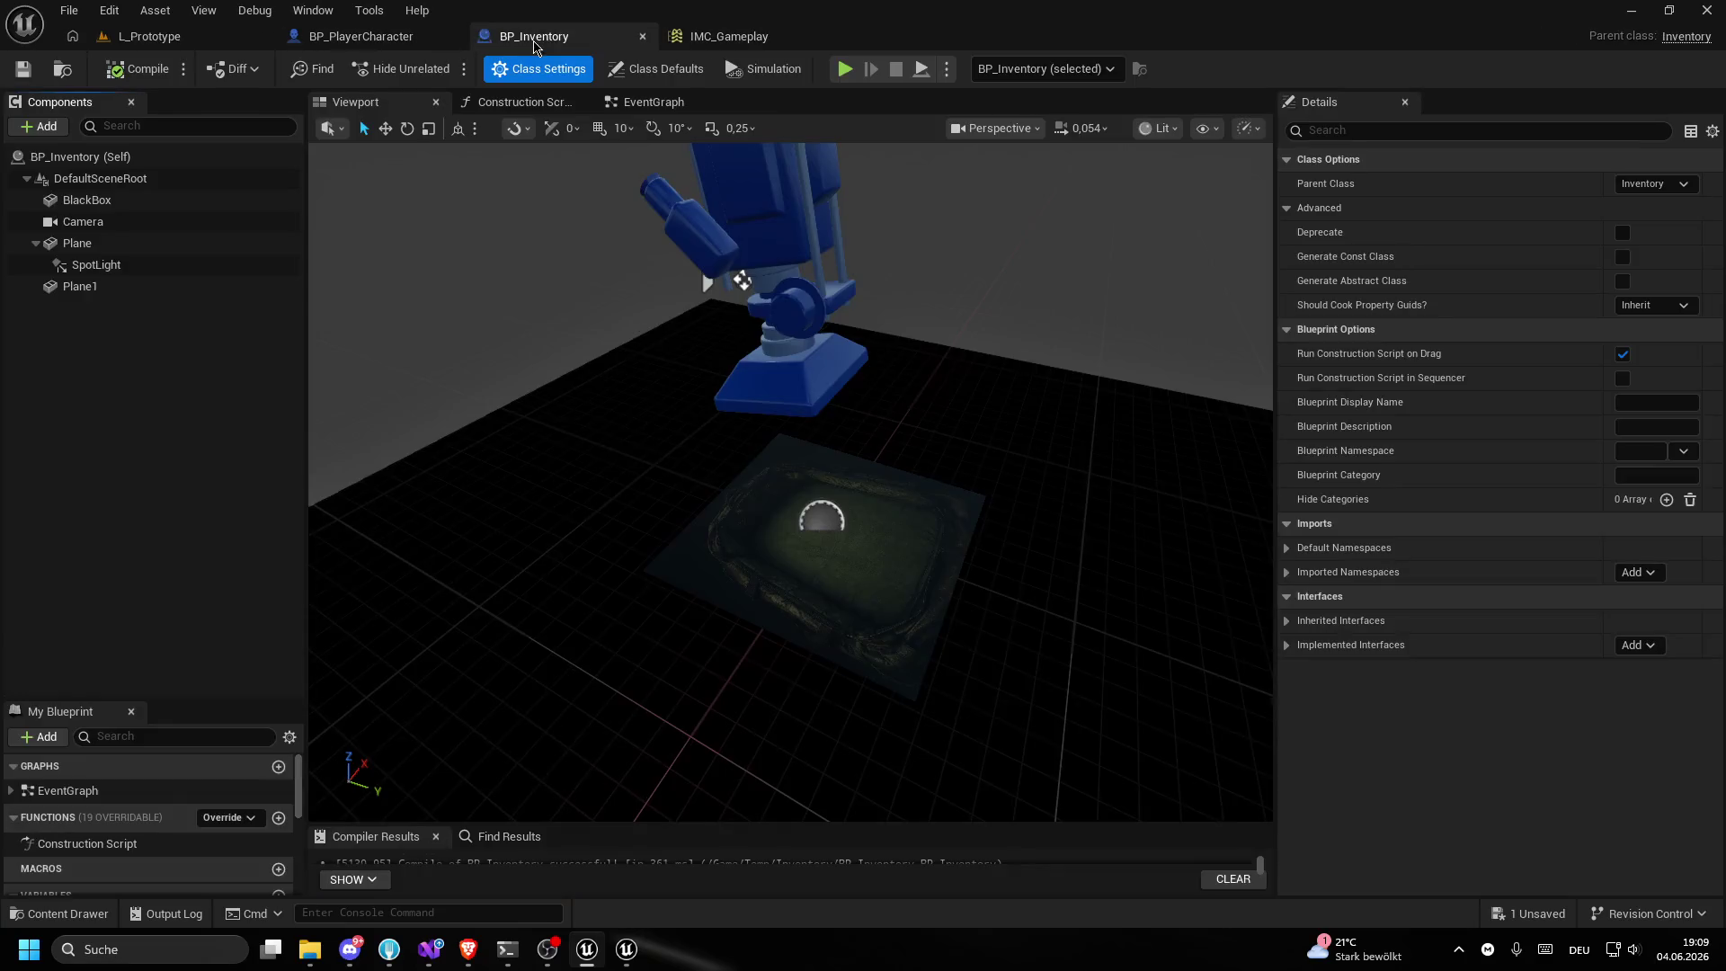
mouse_move(600, 225)
mouse_down()
mouse_move(600, 157)
mouse_move(599, 202)
mouse_up()
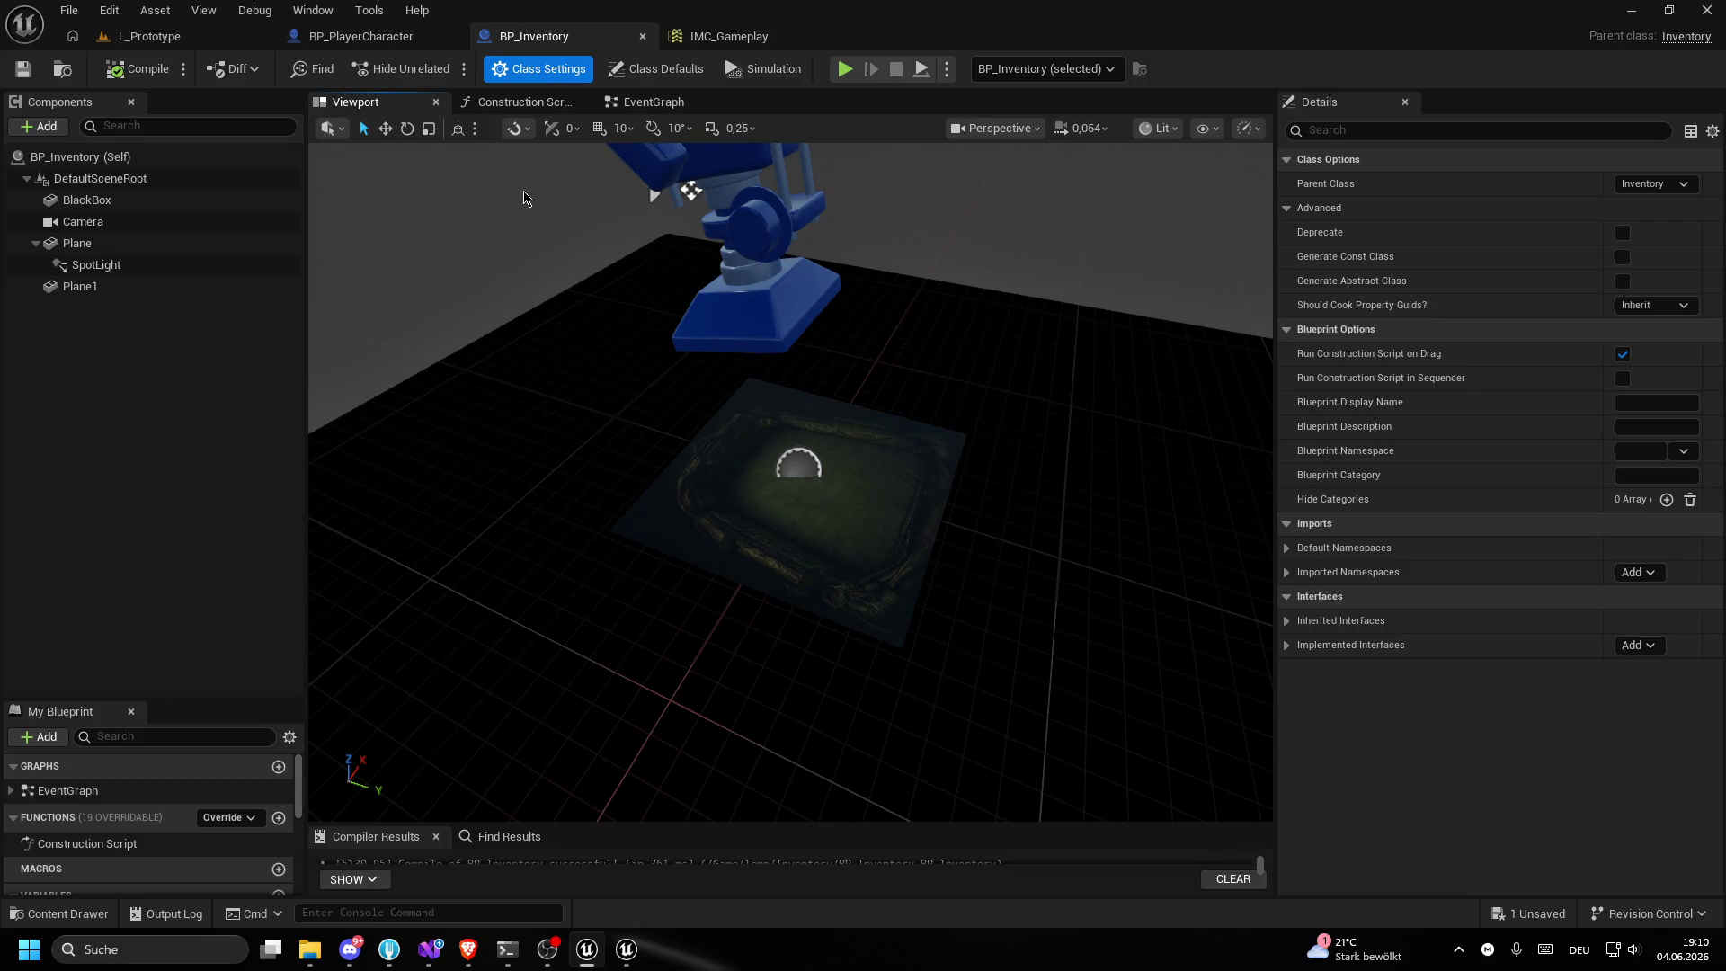
click(430, 949)
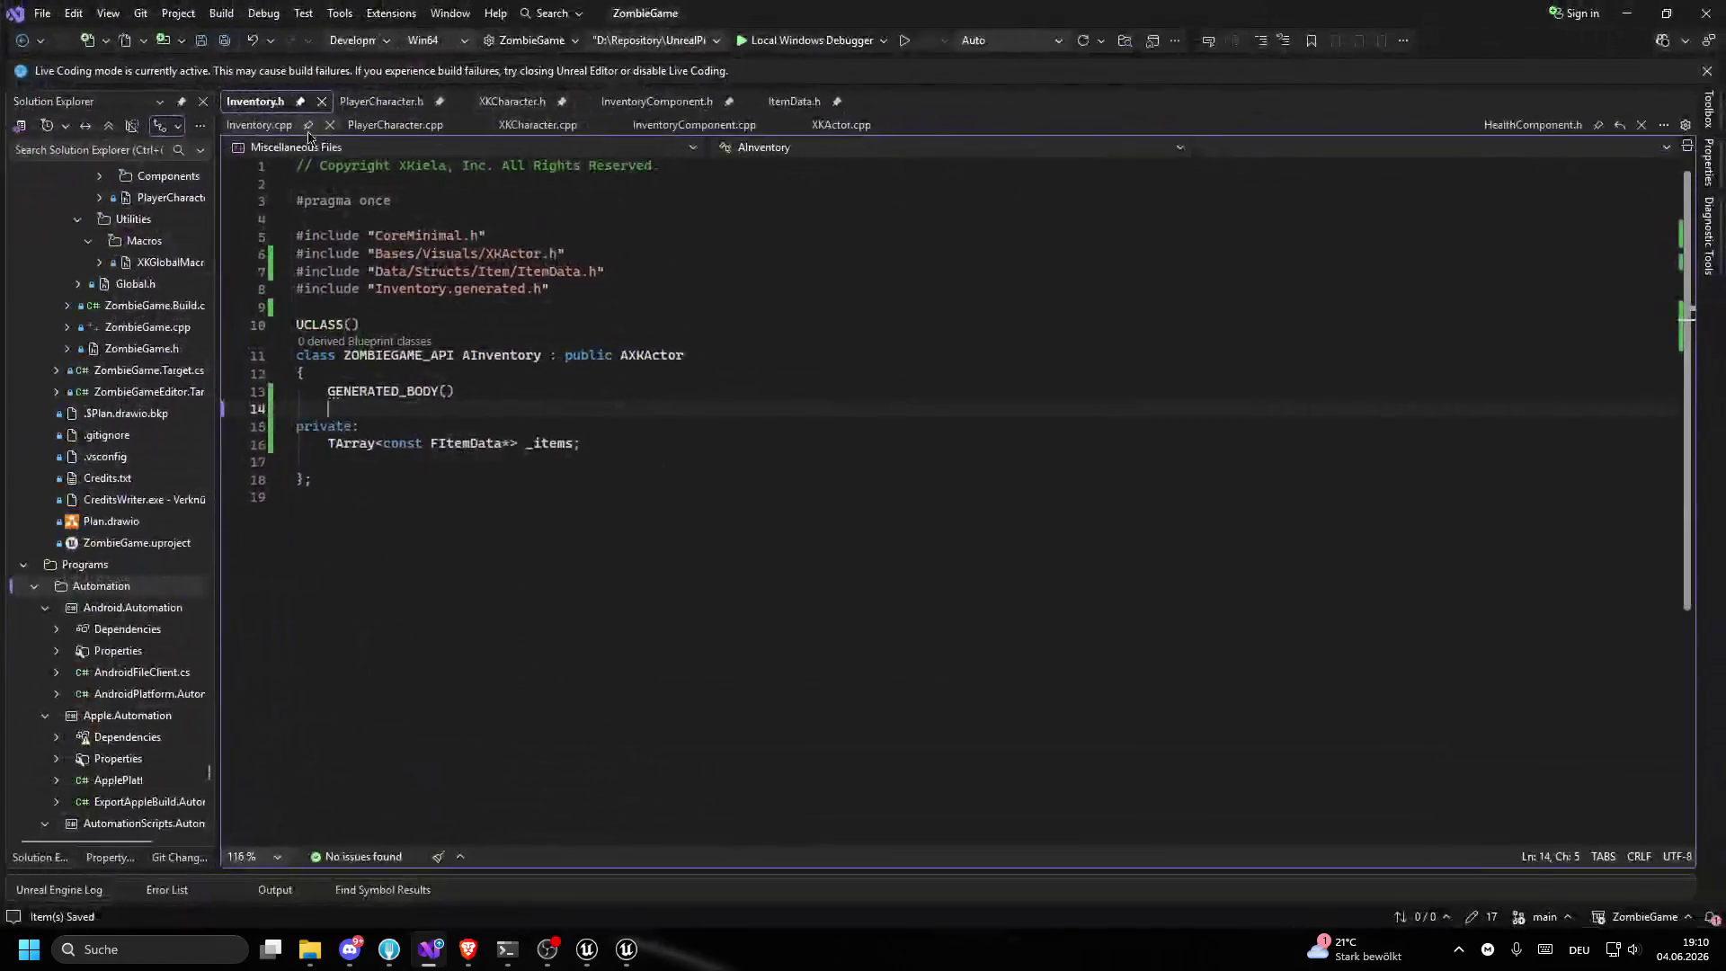
click(261, 124)
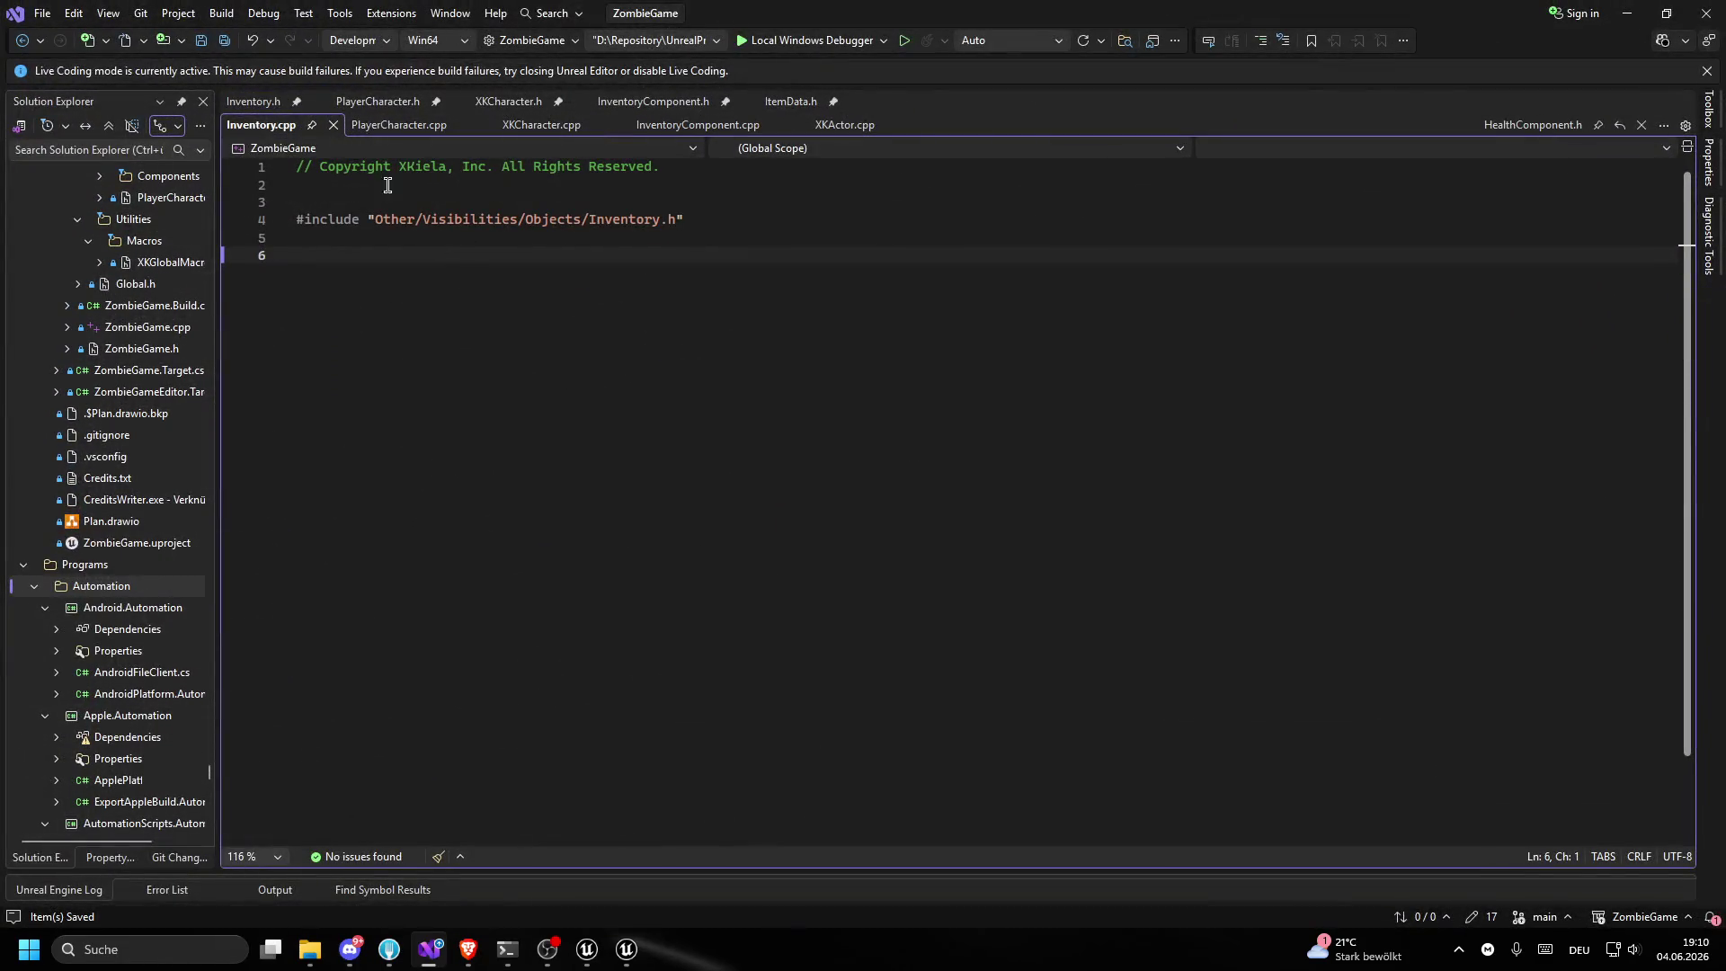
click(254, 101)
click(435, 405)
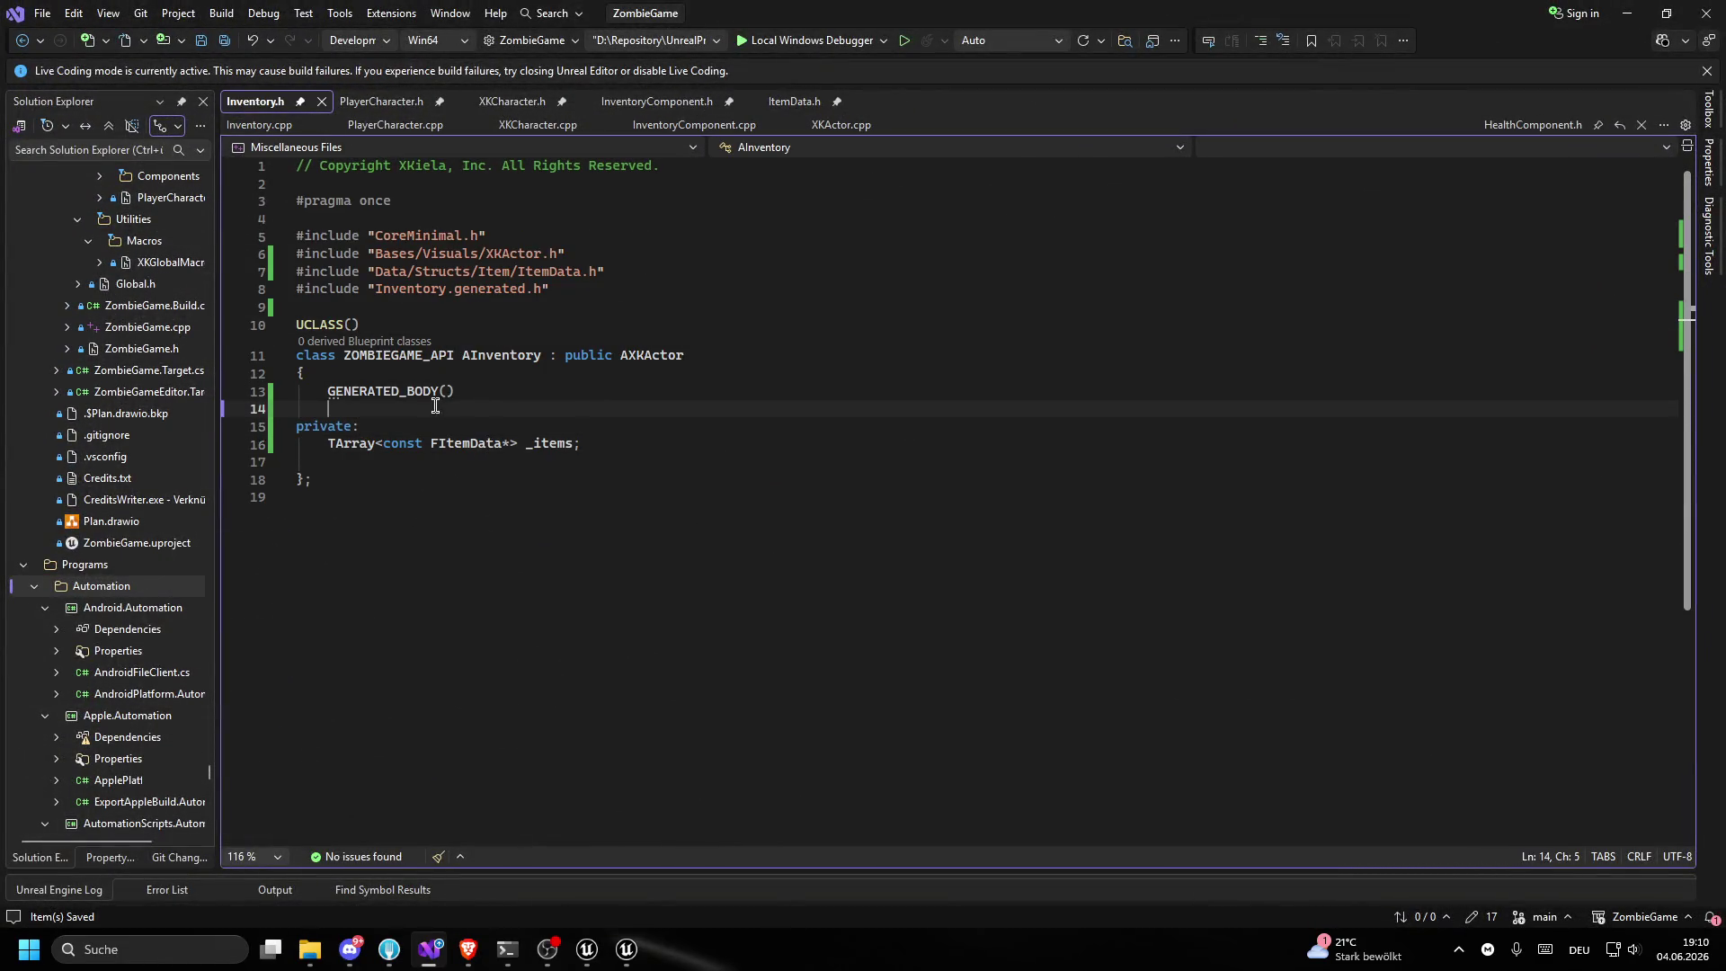
- Return to Unreal and open BP_PlayerCharacter's EventGraph
key(alt+Tab)
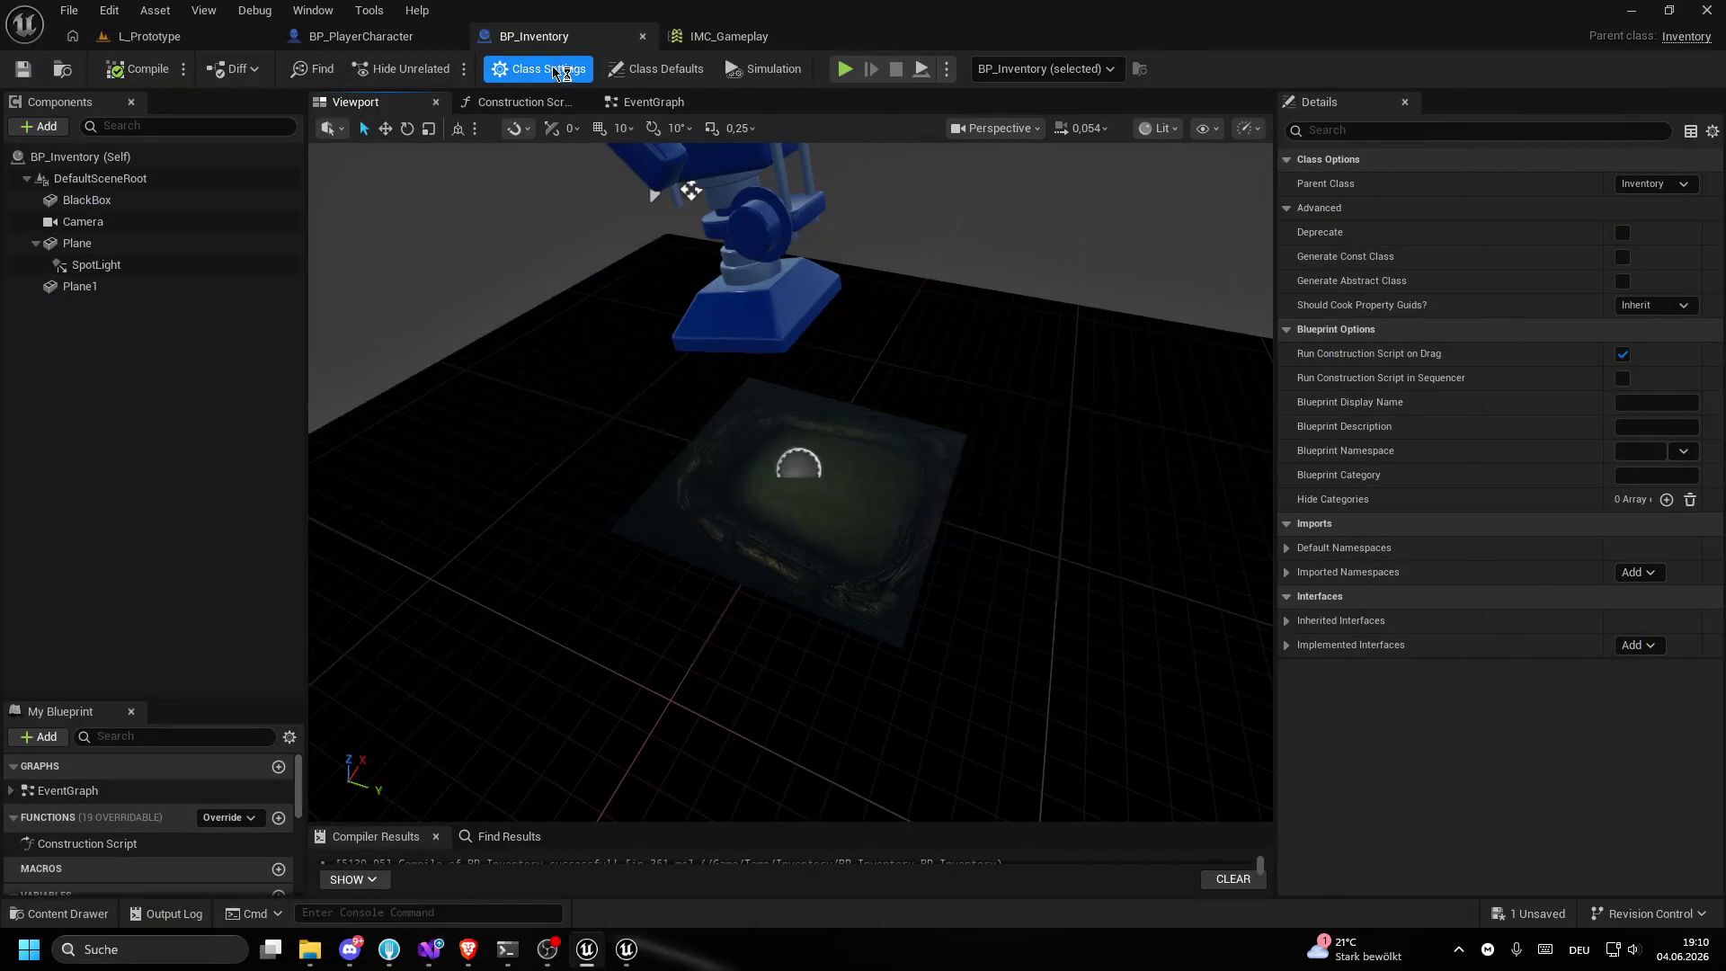
click(157, 36)
click(351, 36)
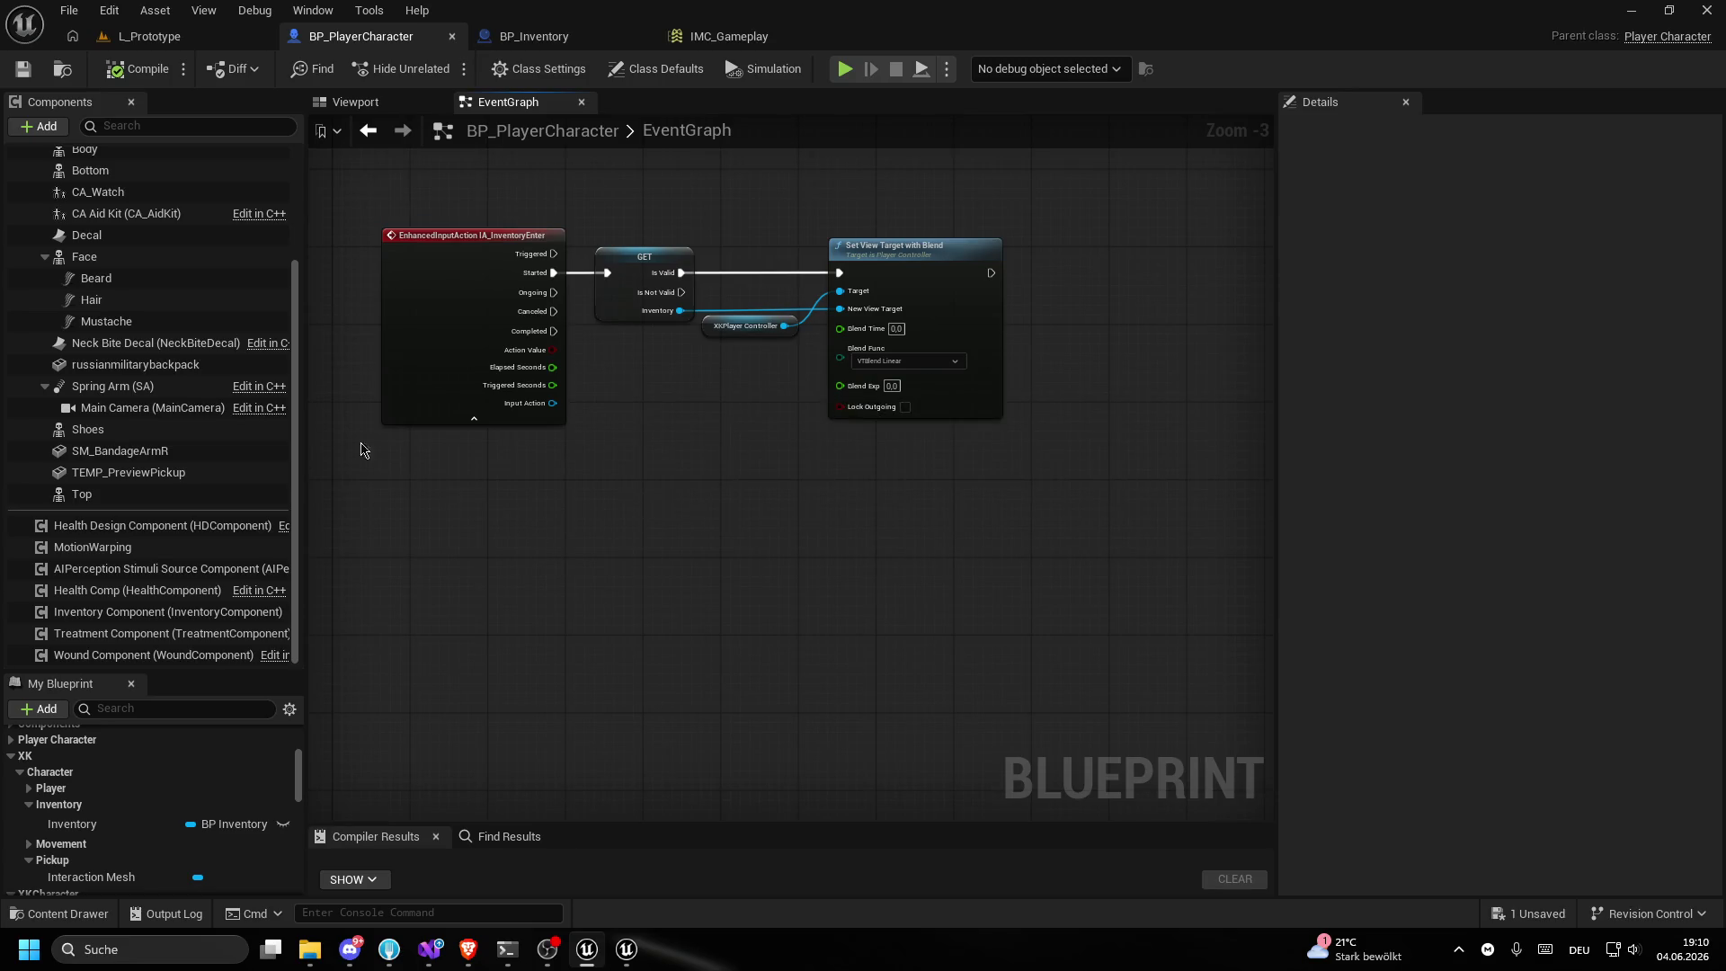
- Return to the BP_Inventory Blueprint, then put the cursor on empty line 17 of Inventory.h in Visual Studio
click(530, 34)
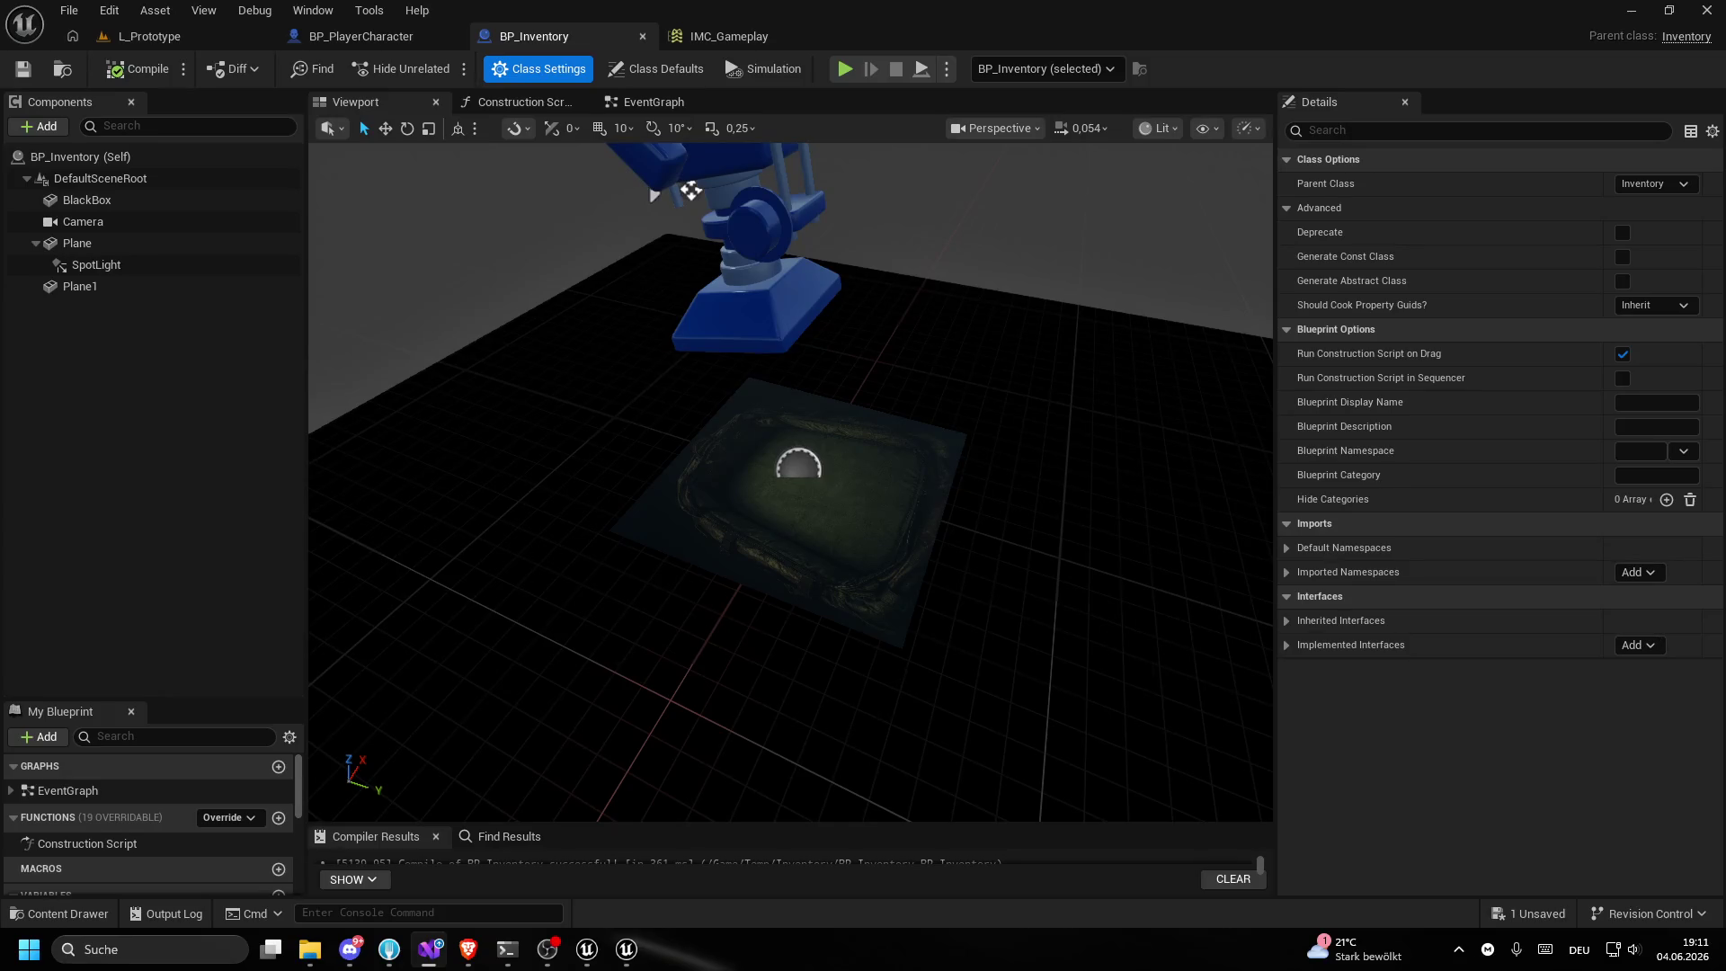
key(alt+Tab)
click(593, 454)
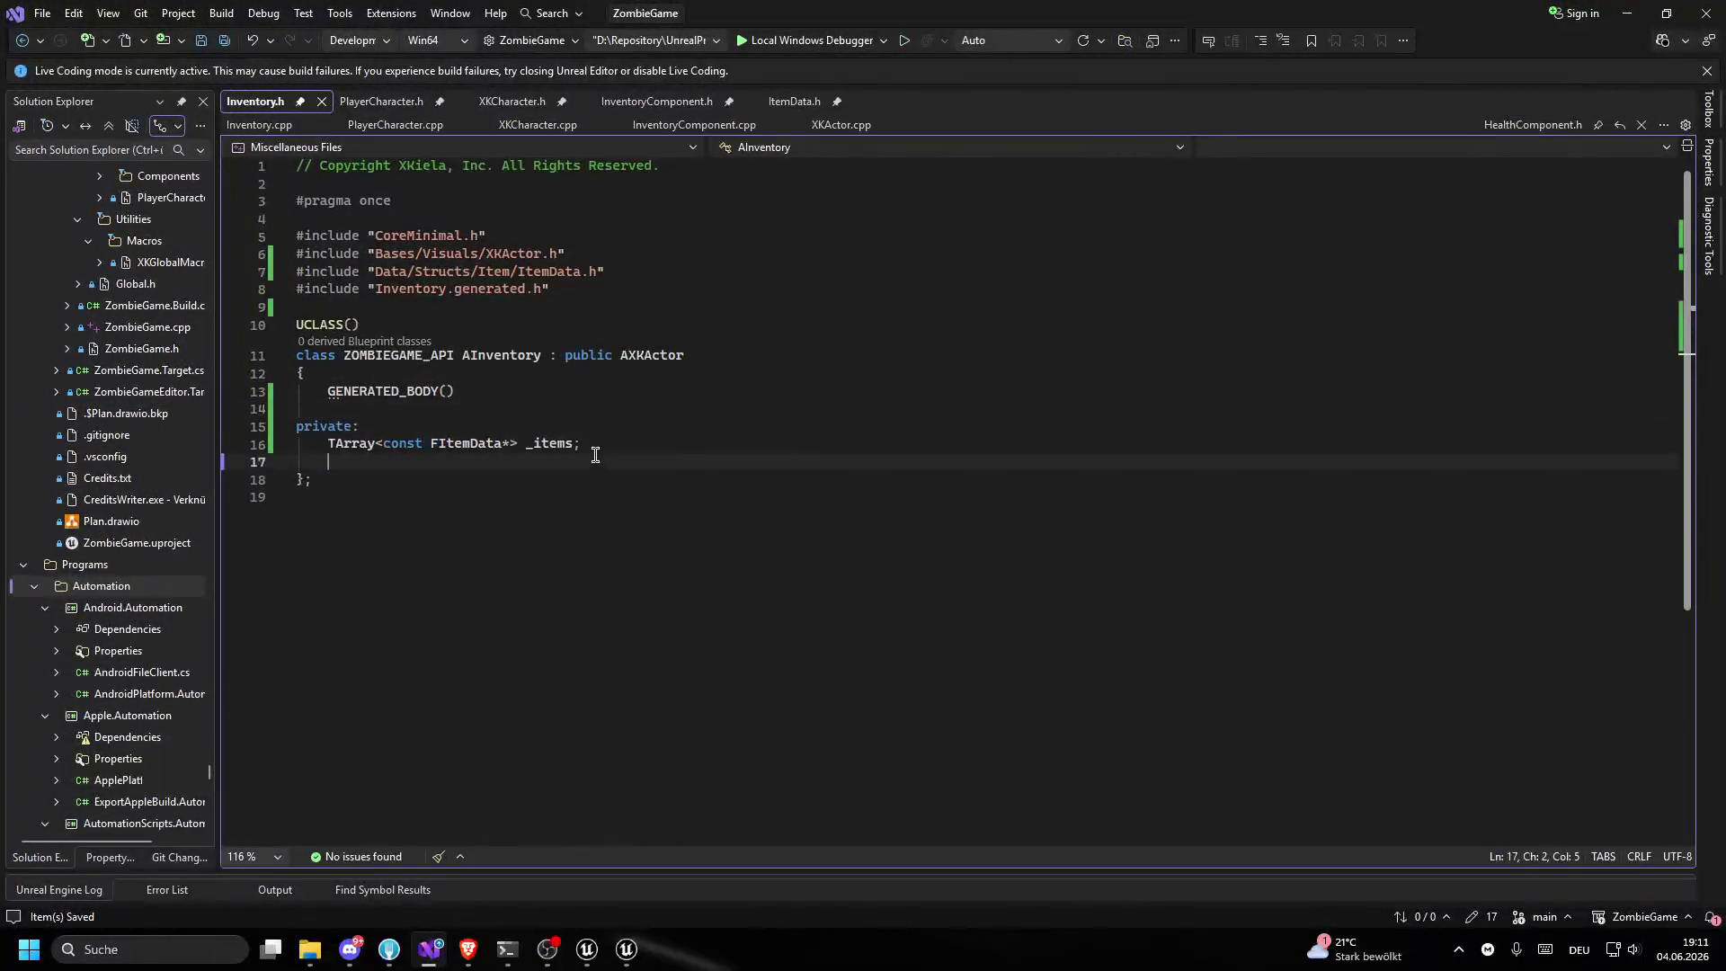
mouse_move(592, 452)
mouse_down()
mouse_move(214, 433)
mouse_move(193, 409)
mouse_up()
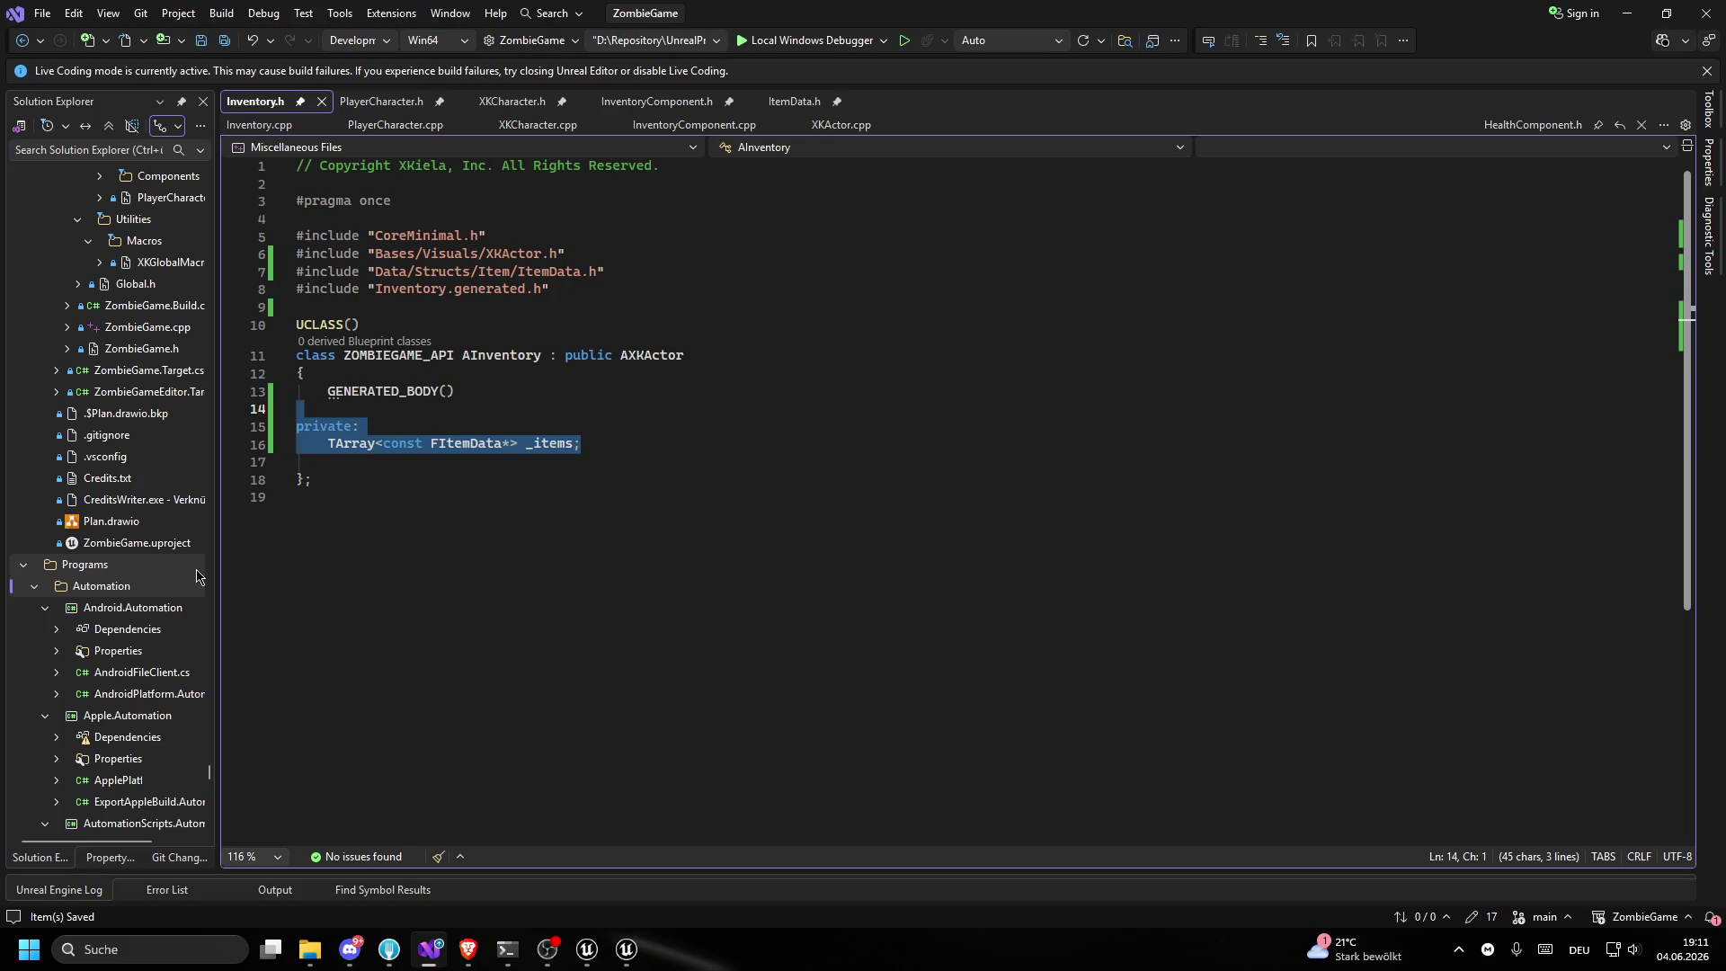
click(649, 295)
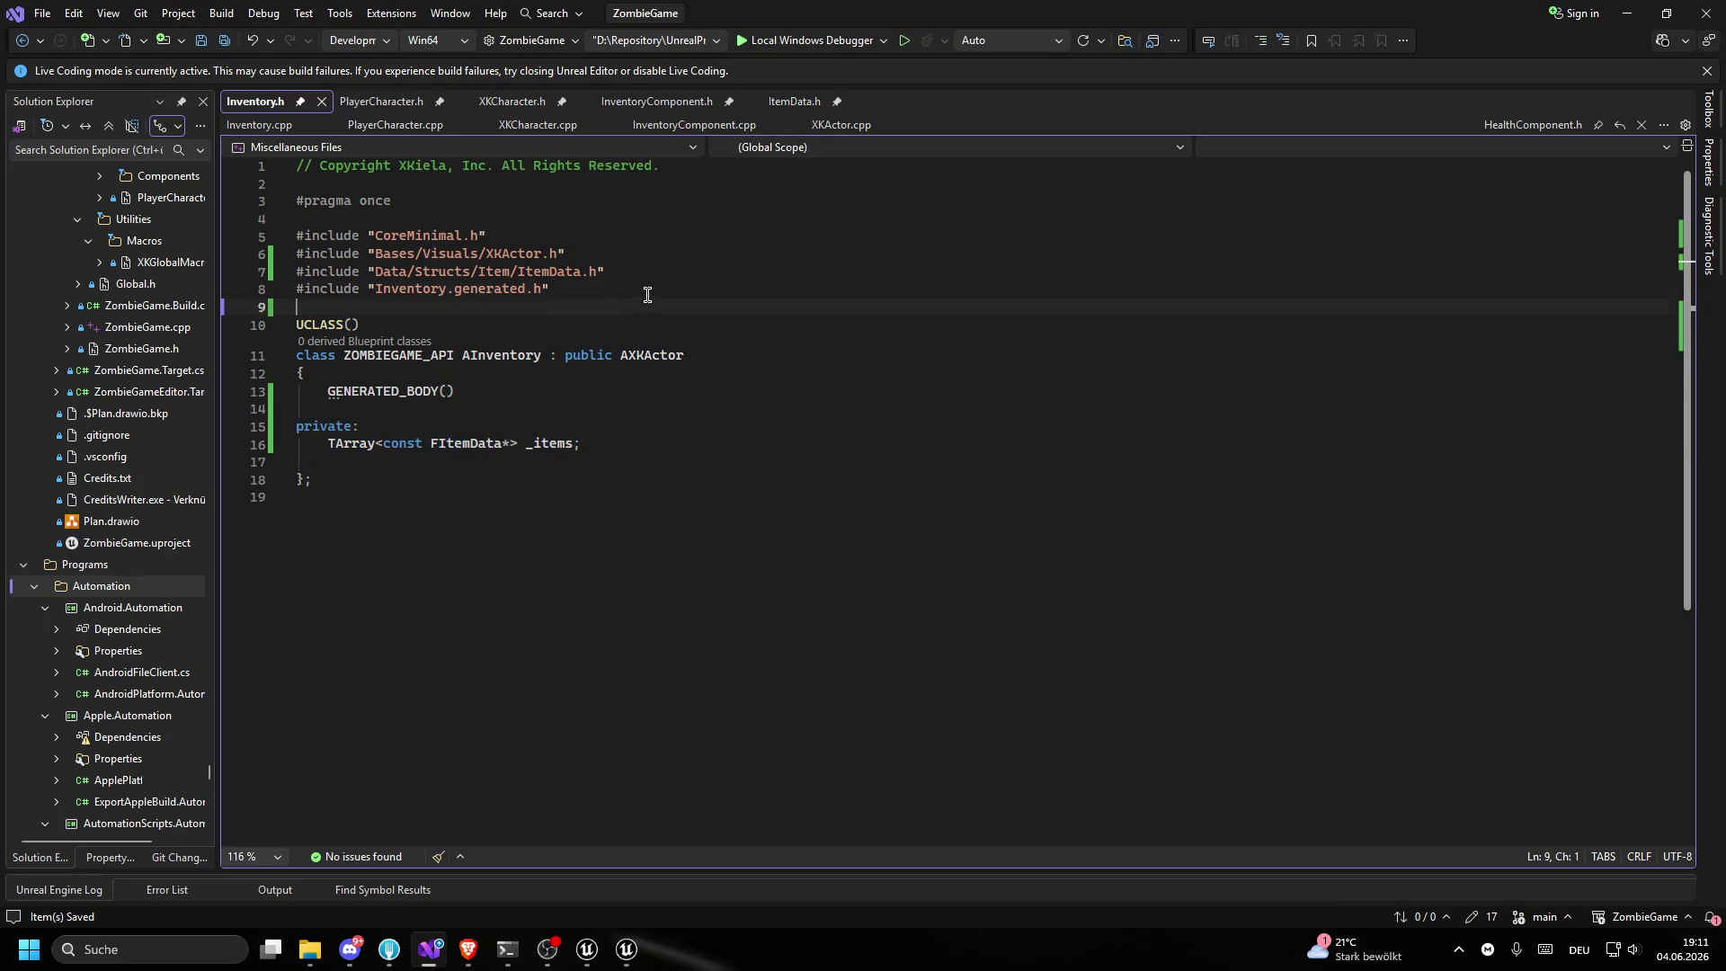
- Add a USTRUCT(BlueprintType) macro on a new line above UCLASS
key(Return)
key(Return)
text(USTRUCT()
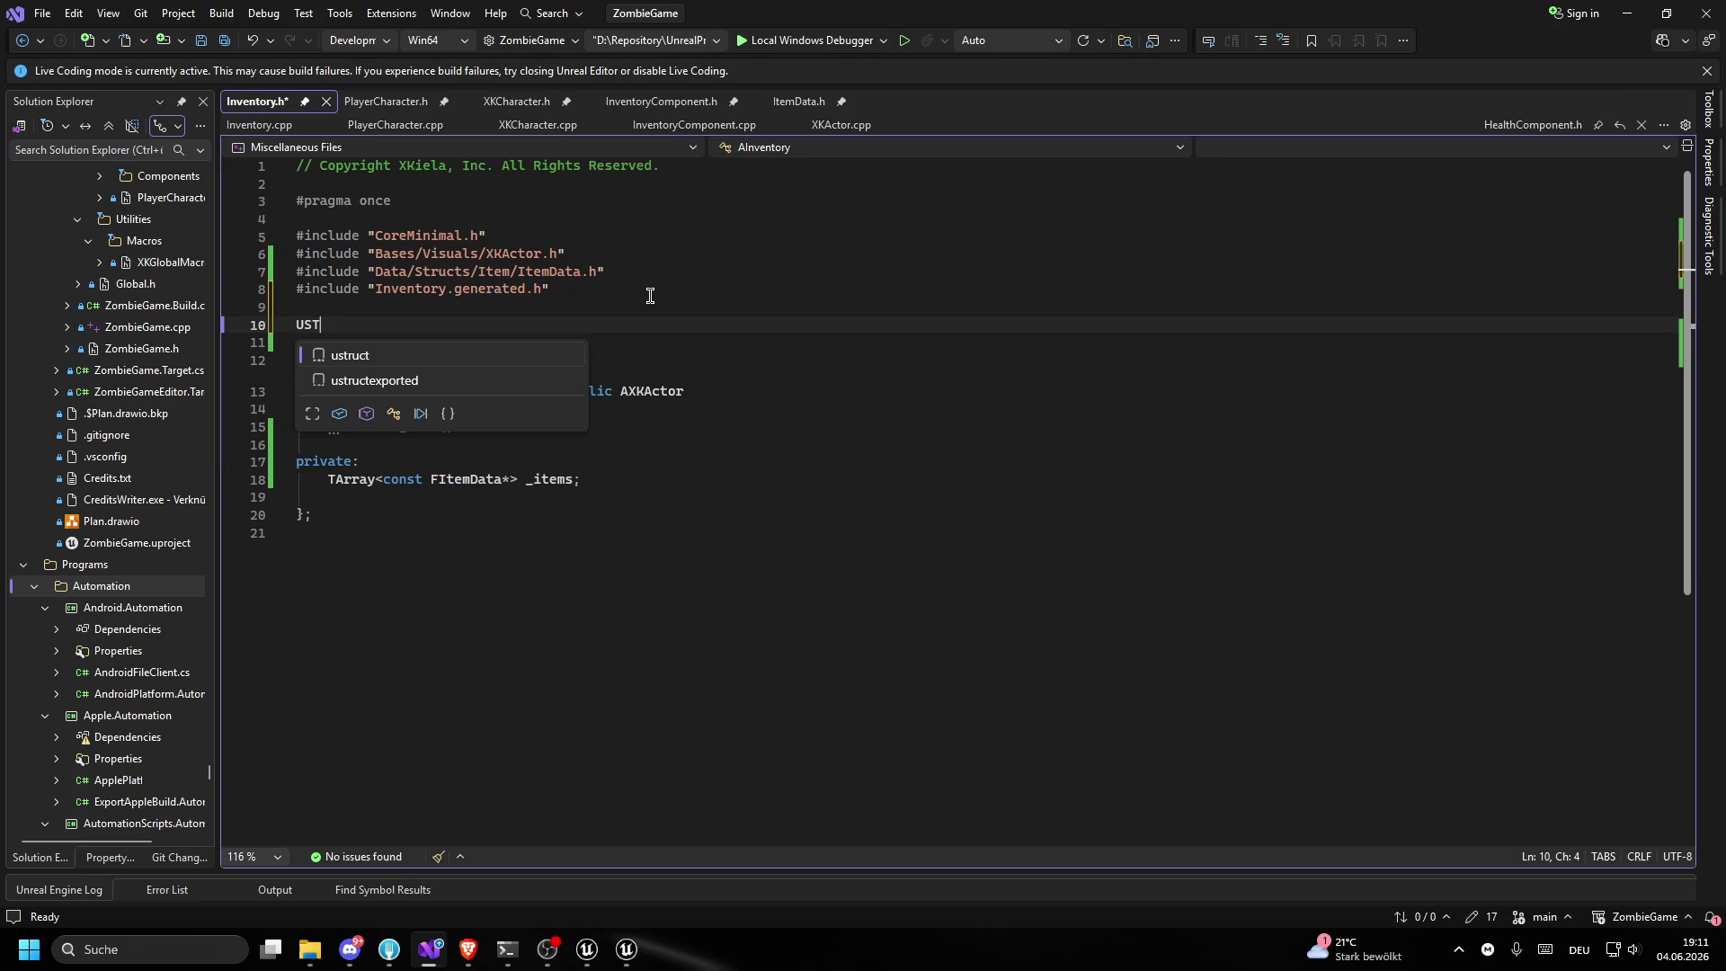
text(Bl)
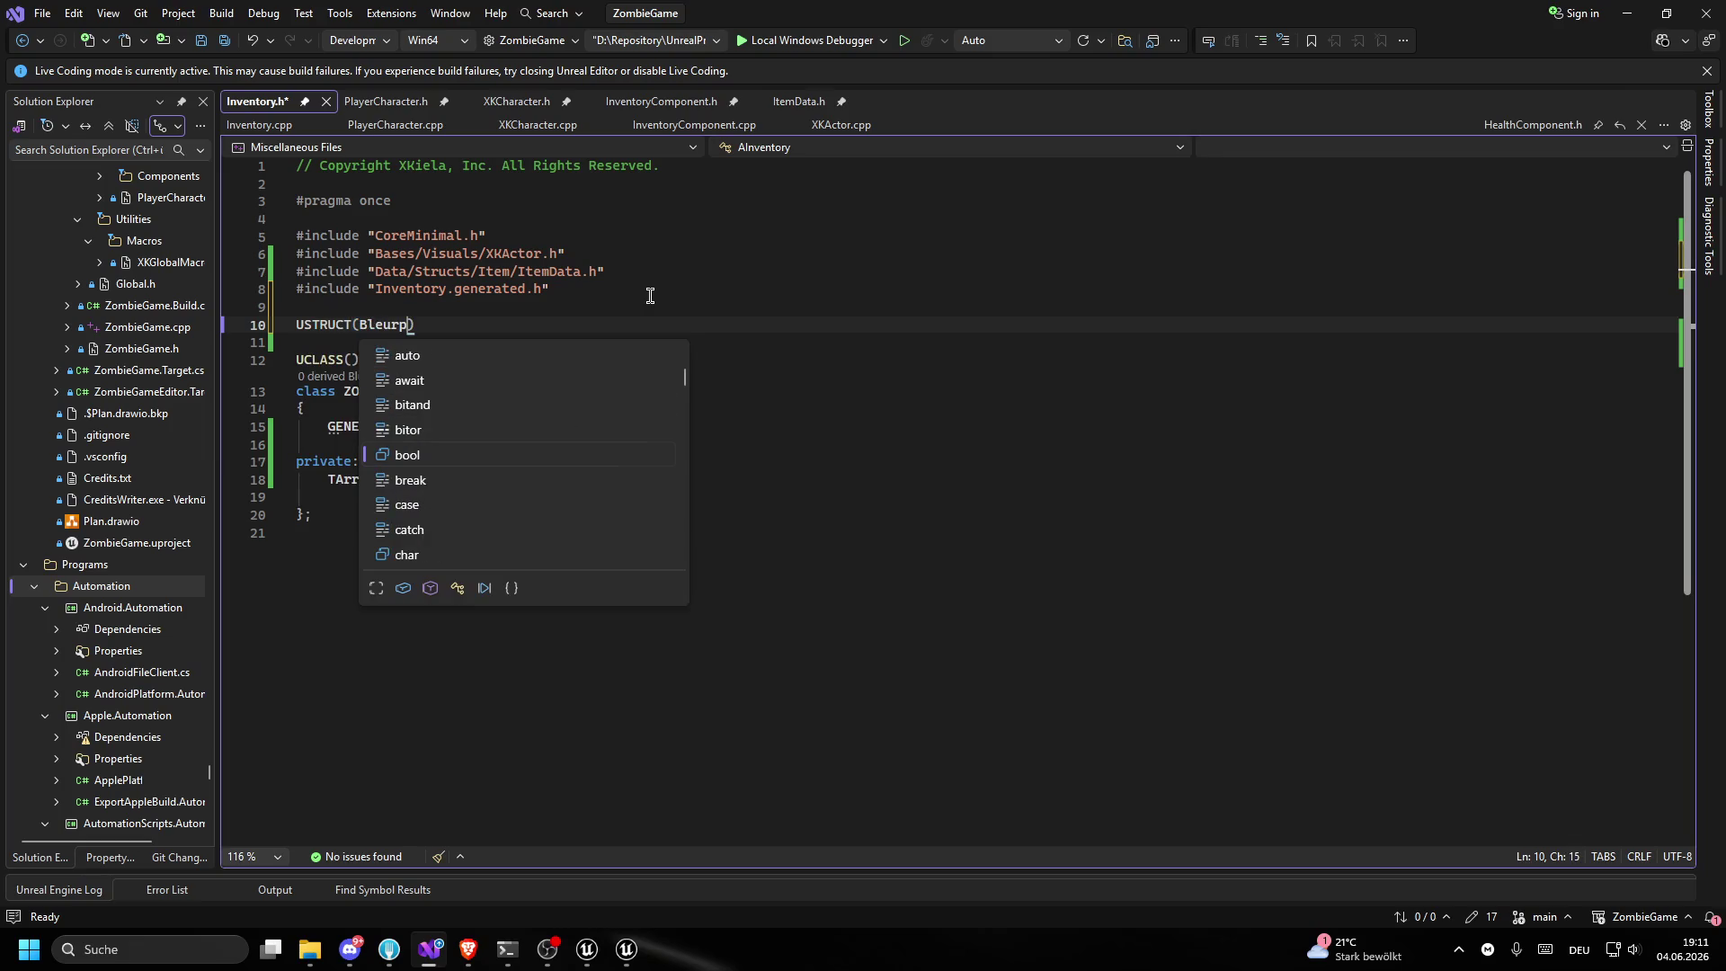
text(ueprint)
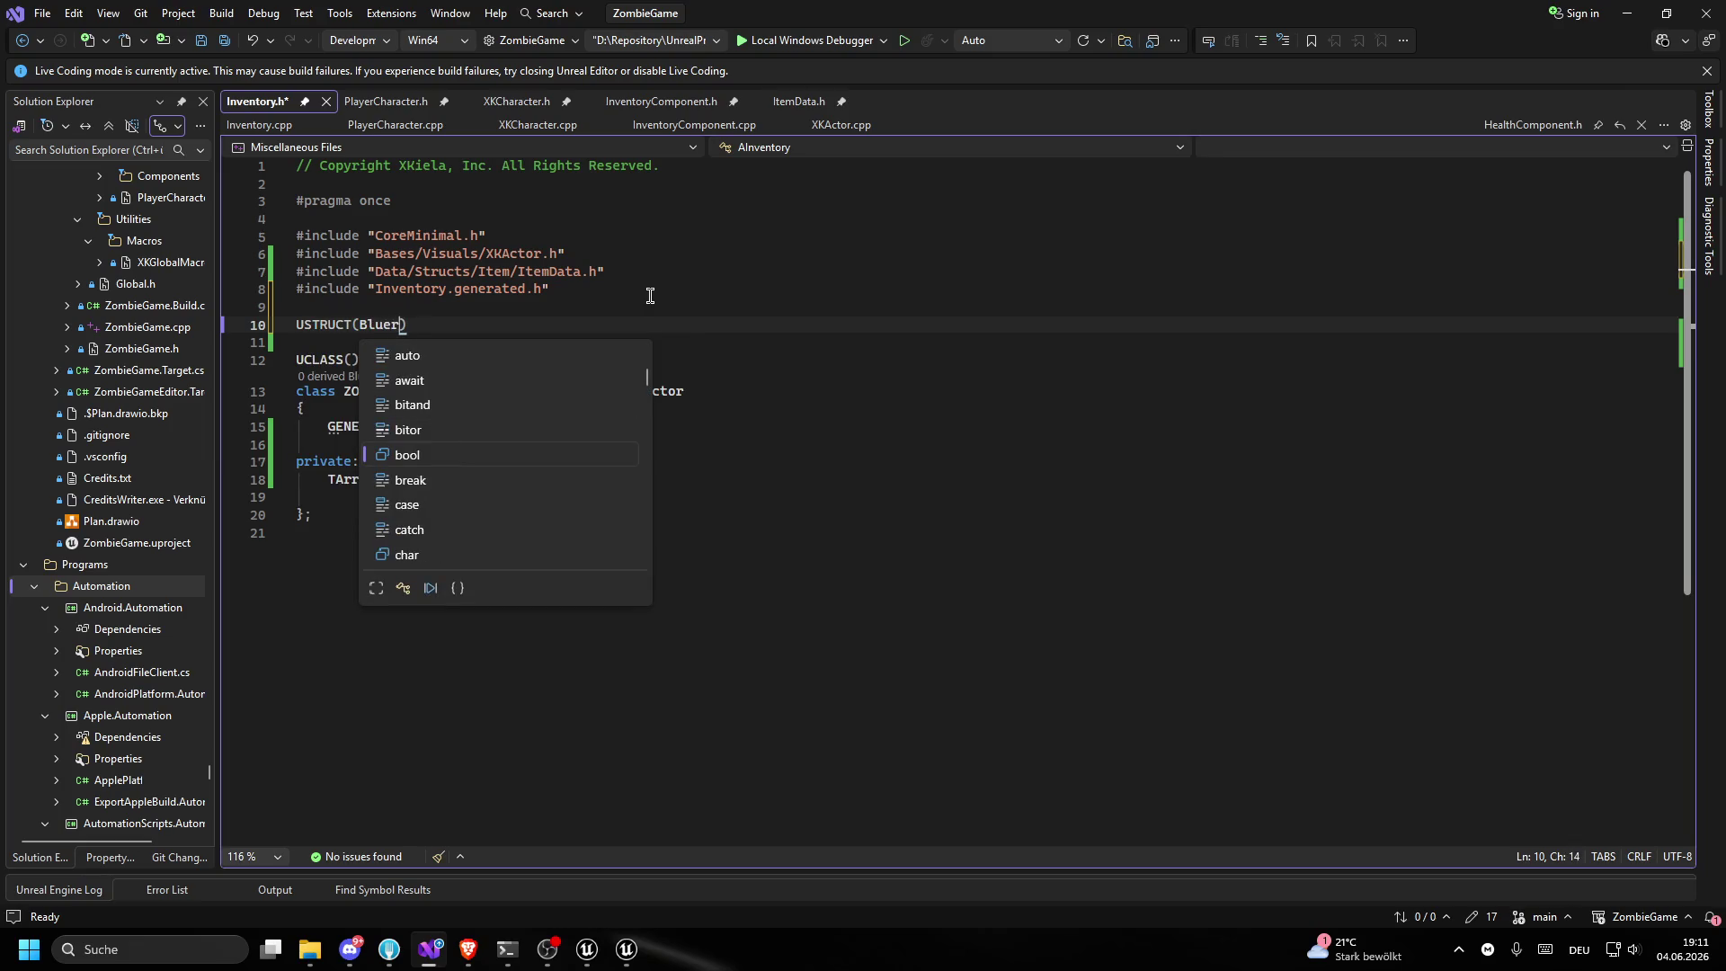
text(Type))
key(ctrl+s)
- Declare struct FInventoryItemData containing GENERATED_BODY() and save Inventory.h
key(Return)
text(str)
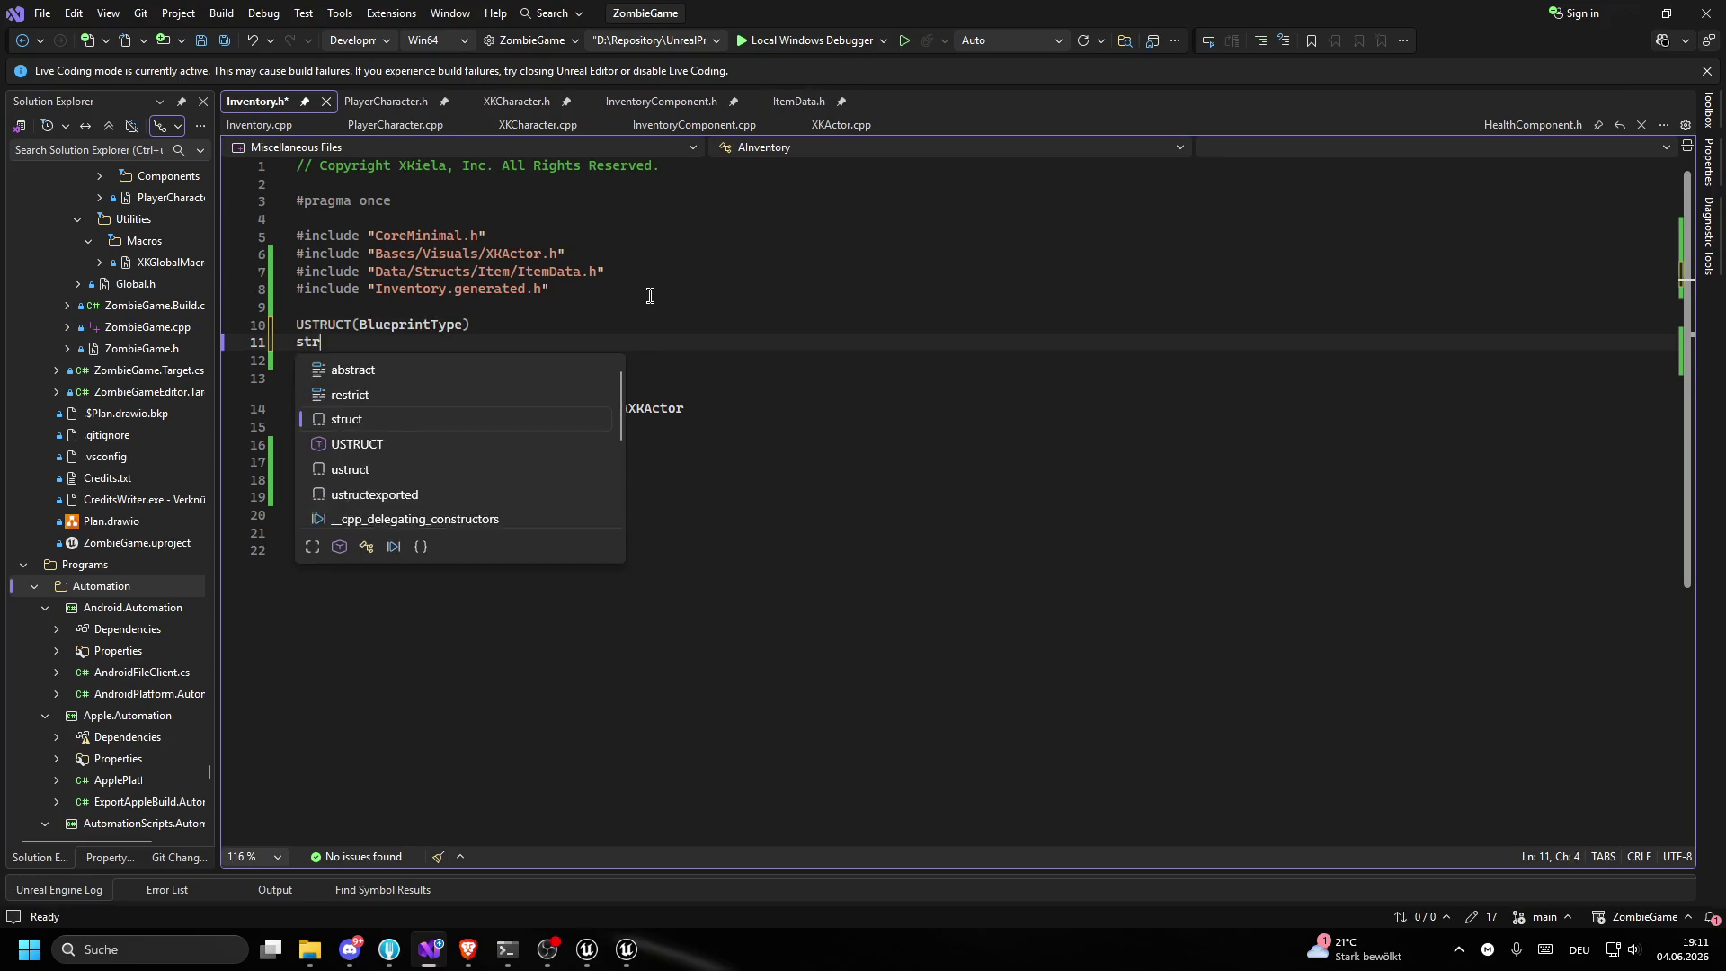
text(uct F)
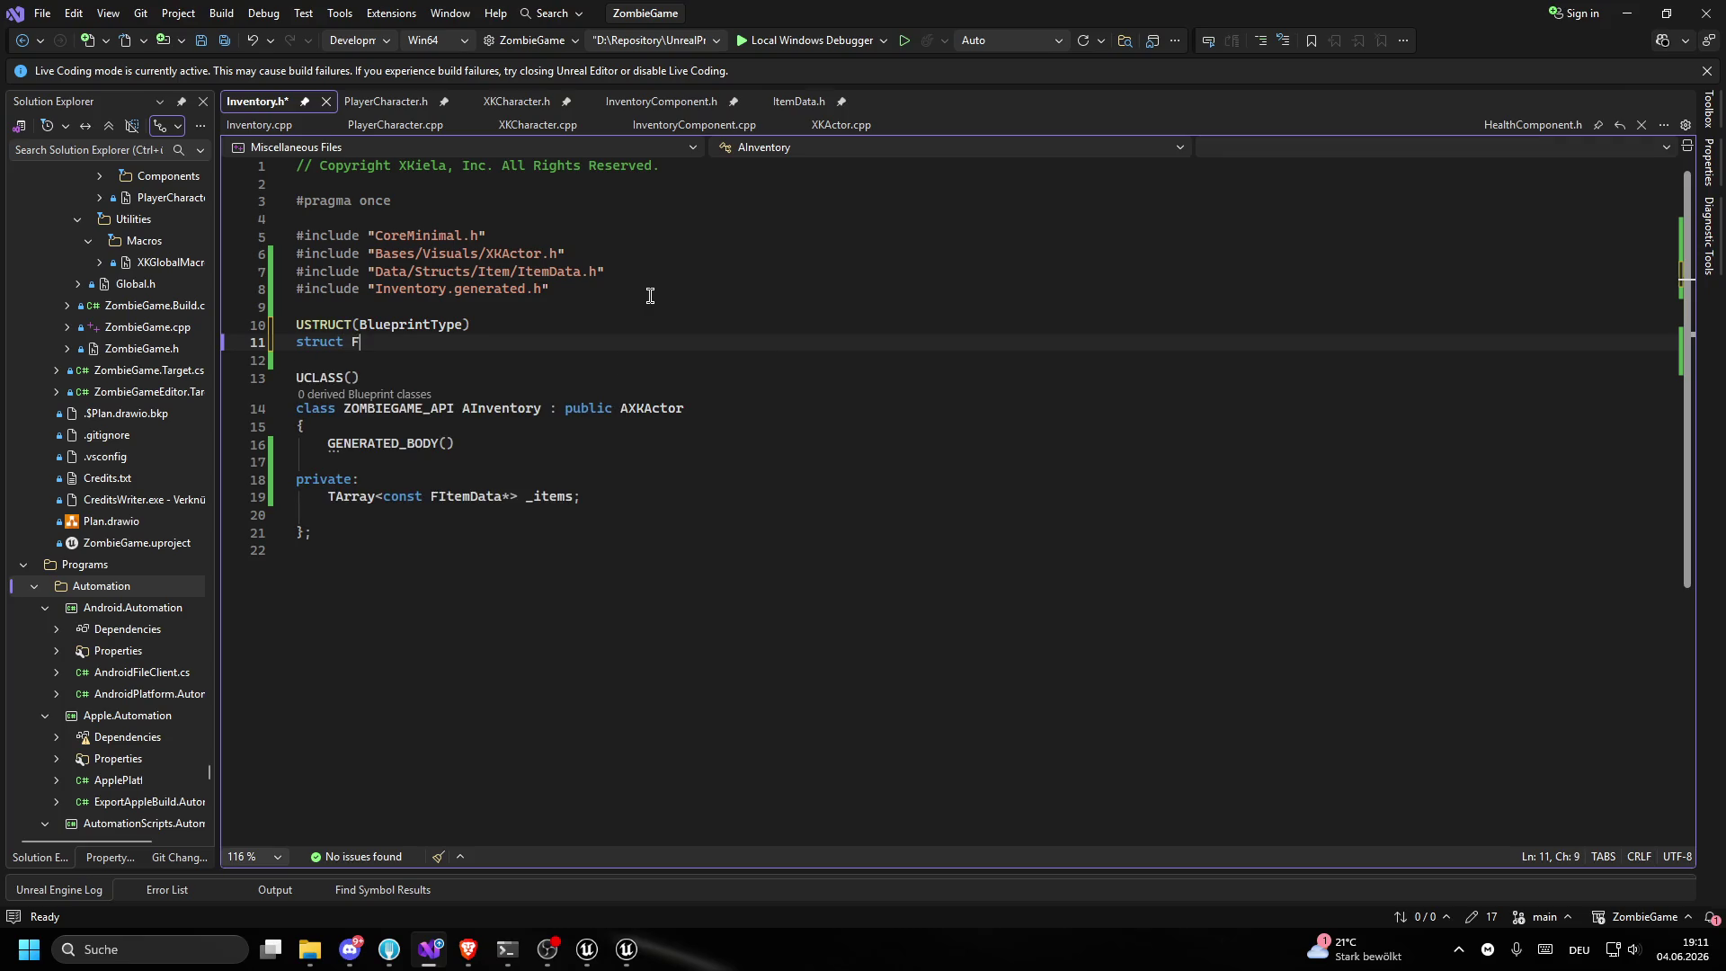
text(Inventory)
text(It)
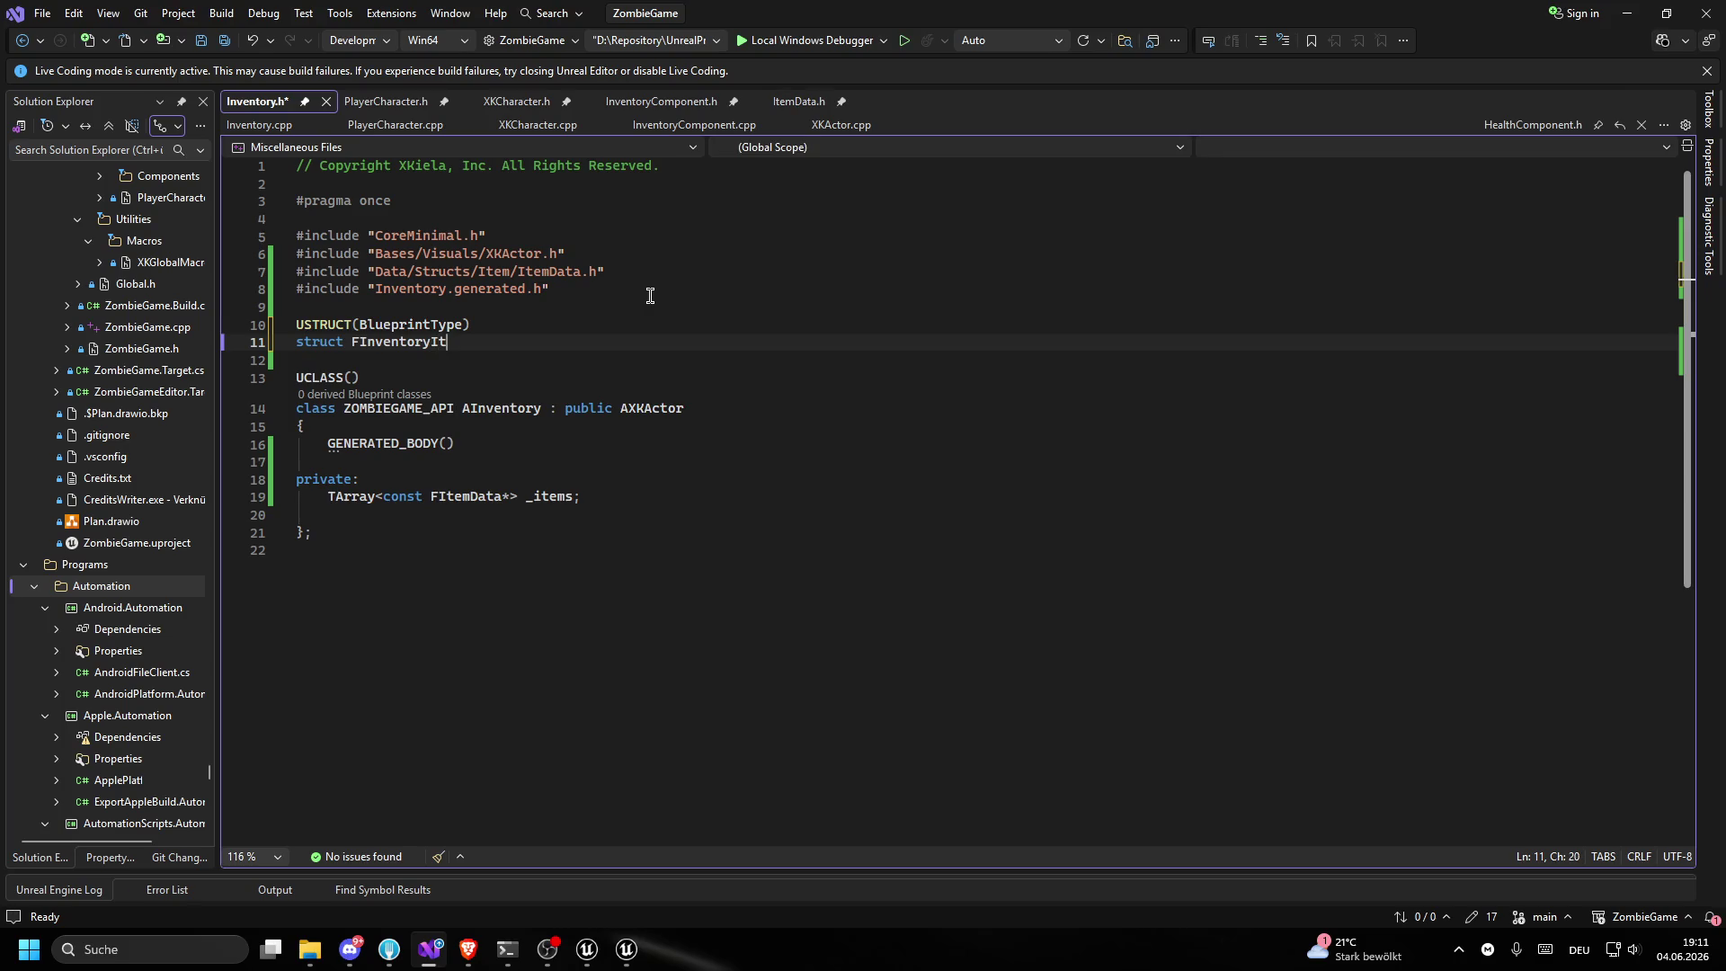
text(emData {)
key(Return)
text(GENERAT)
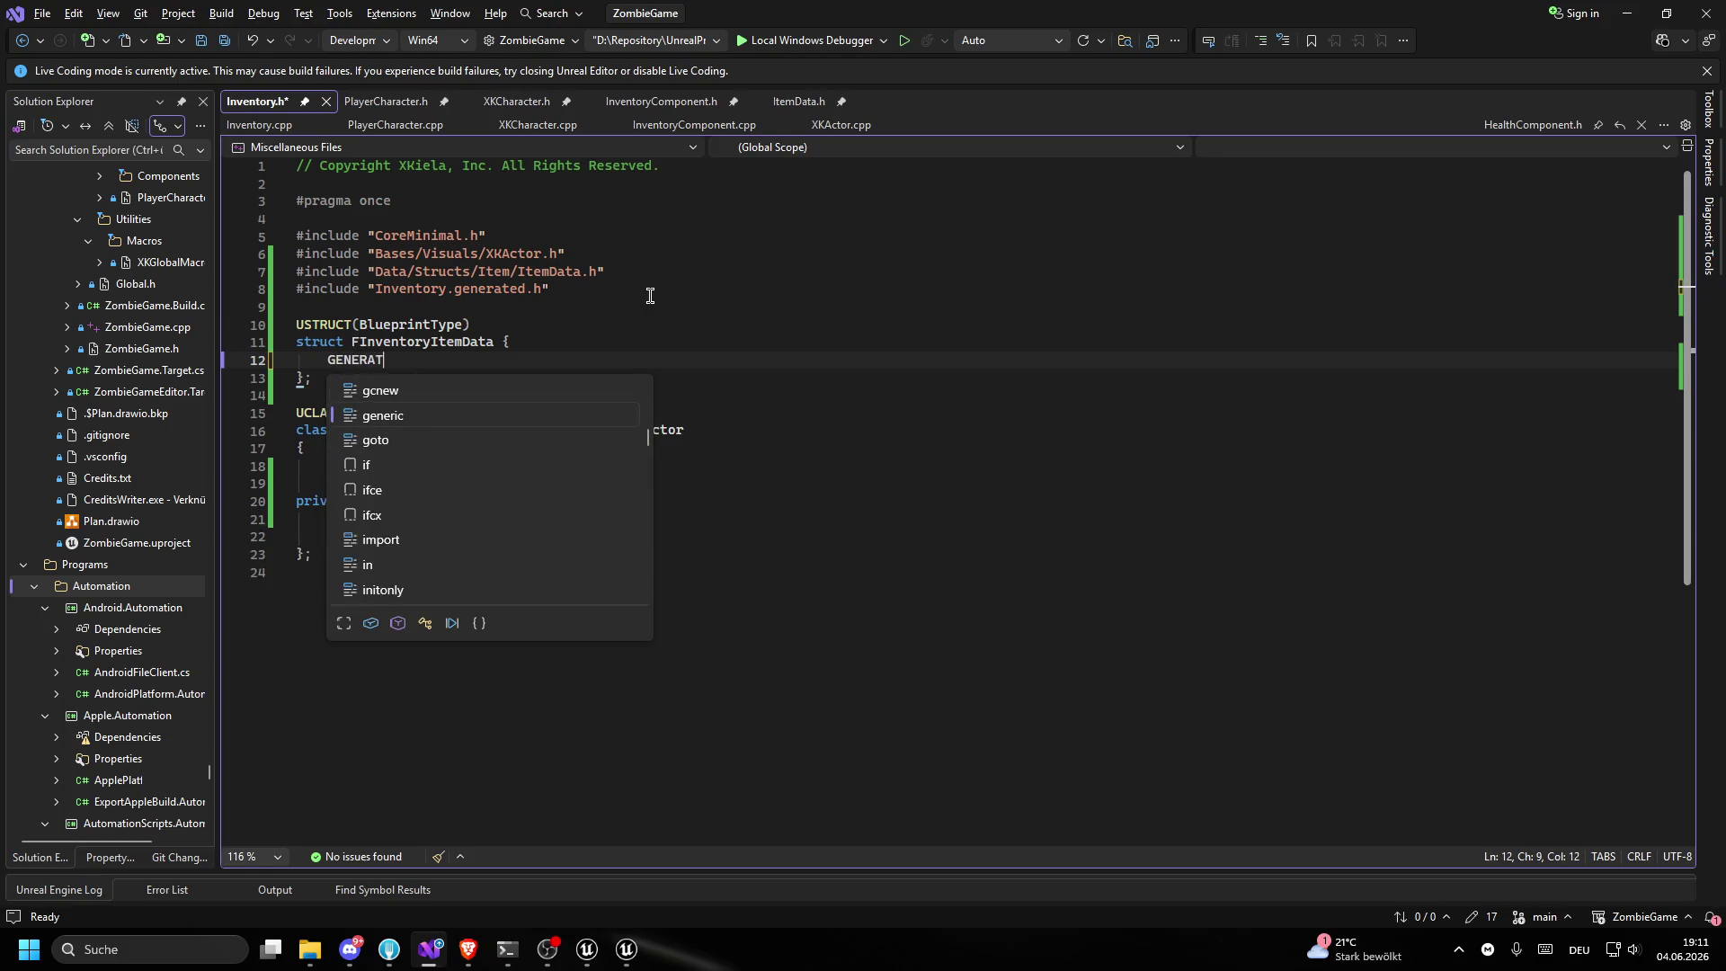
text(ED_BODY())
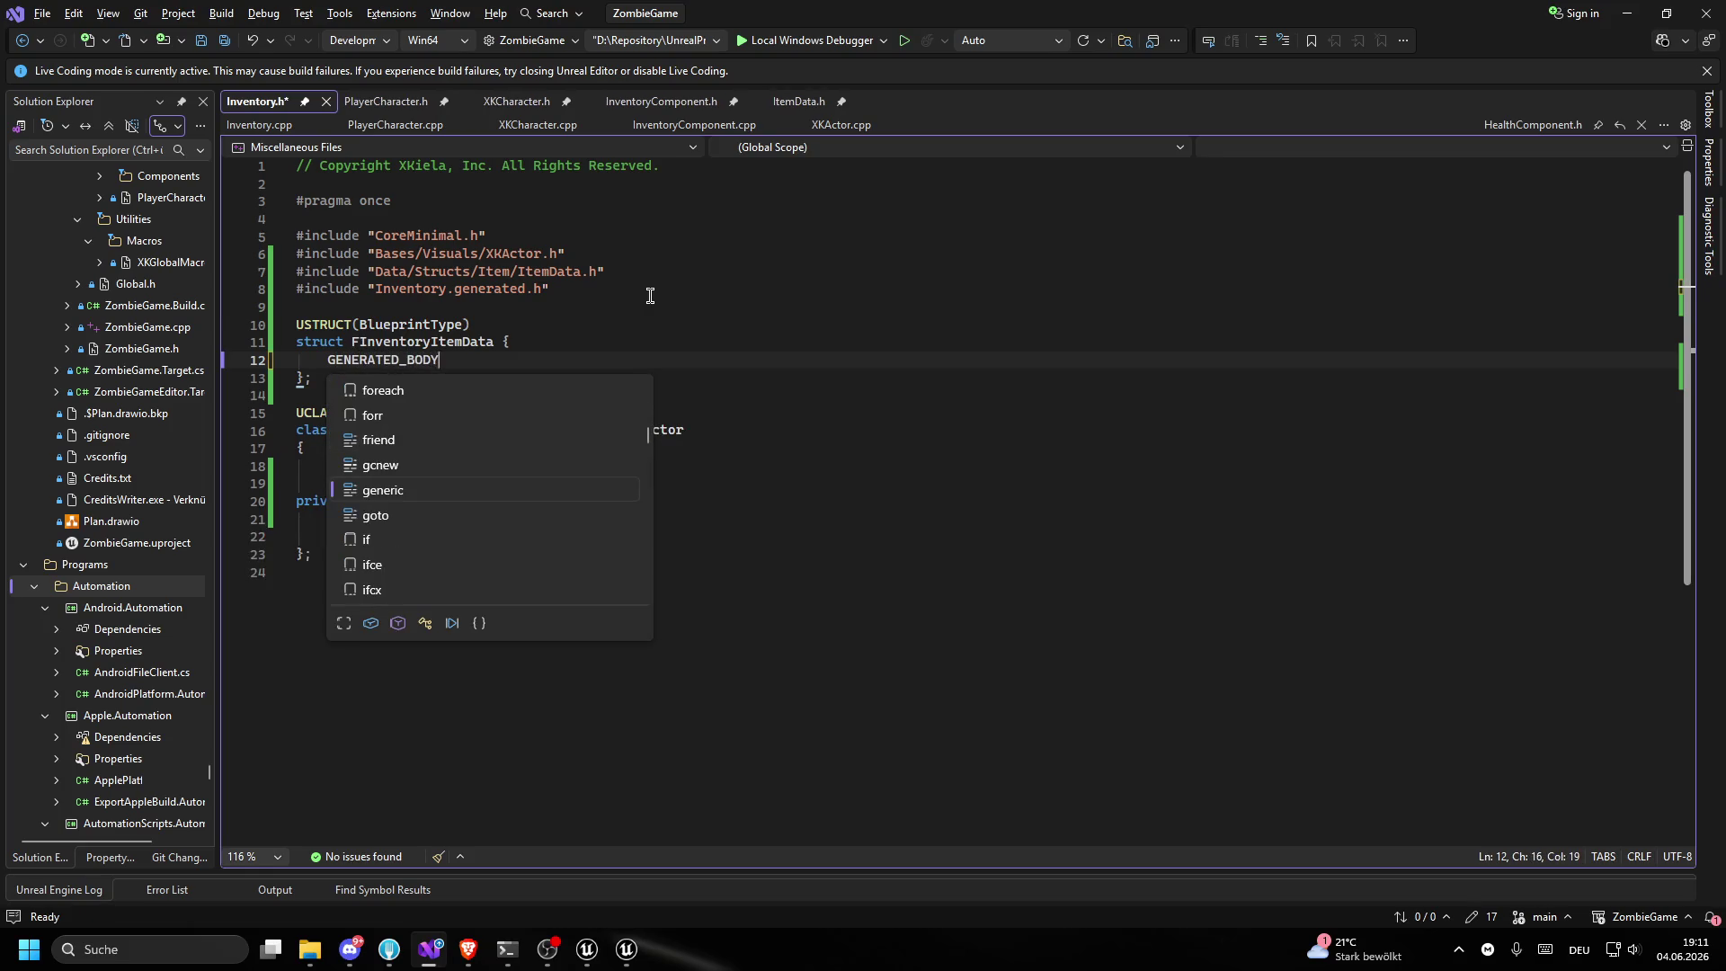
key(ctrl+s)
- Add blank lines inside the FInventoryItemData body, discarding a stray letter
key(Return)
key(Return)
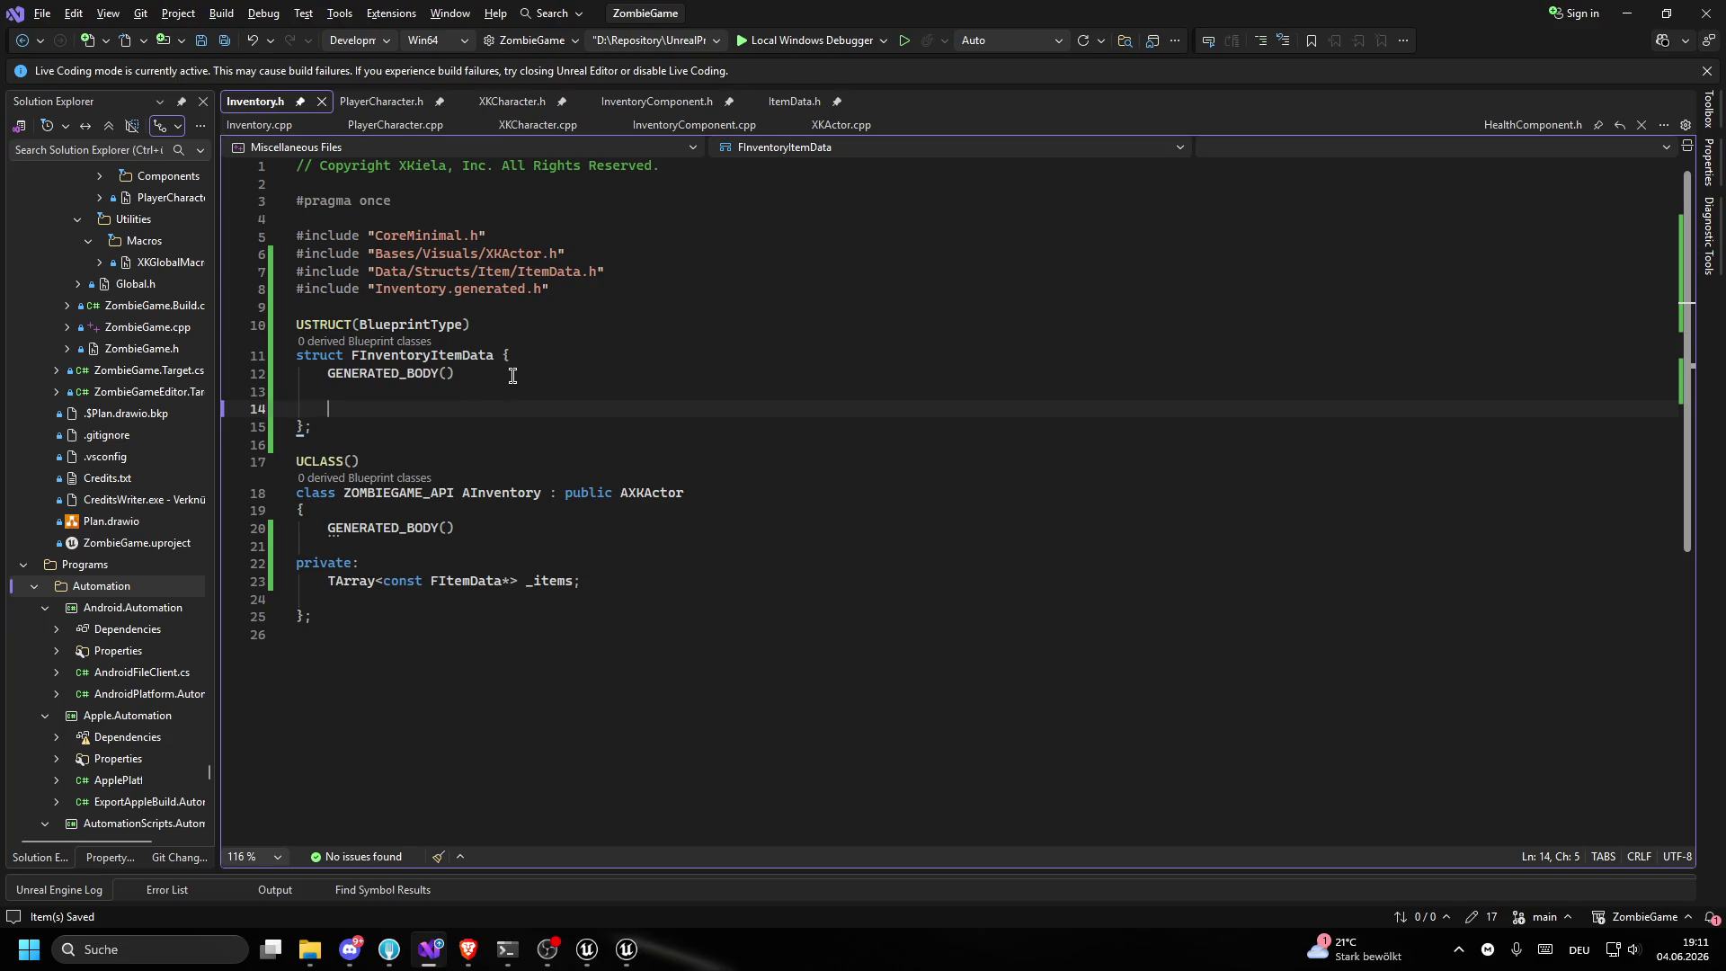
text(u)
key(ctrl+z)
key(Down)
click(391, 406)
- Delete the ItemData.h include line and save Inventory.h
drag(683, 272, 297, 272)
key(BackSpace)
key(BackSpace)
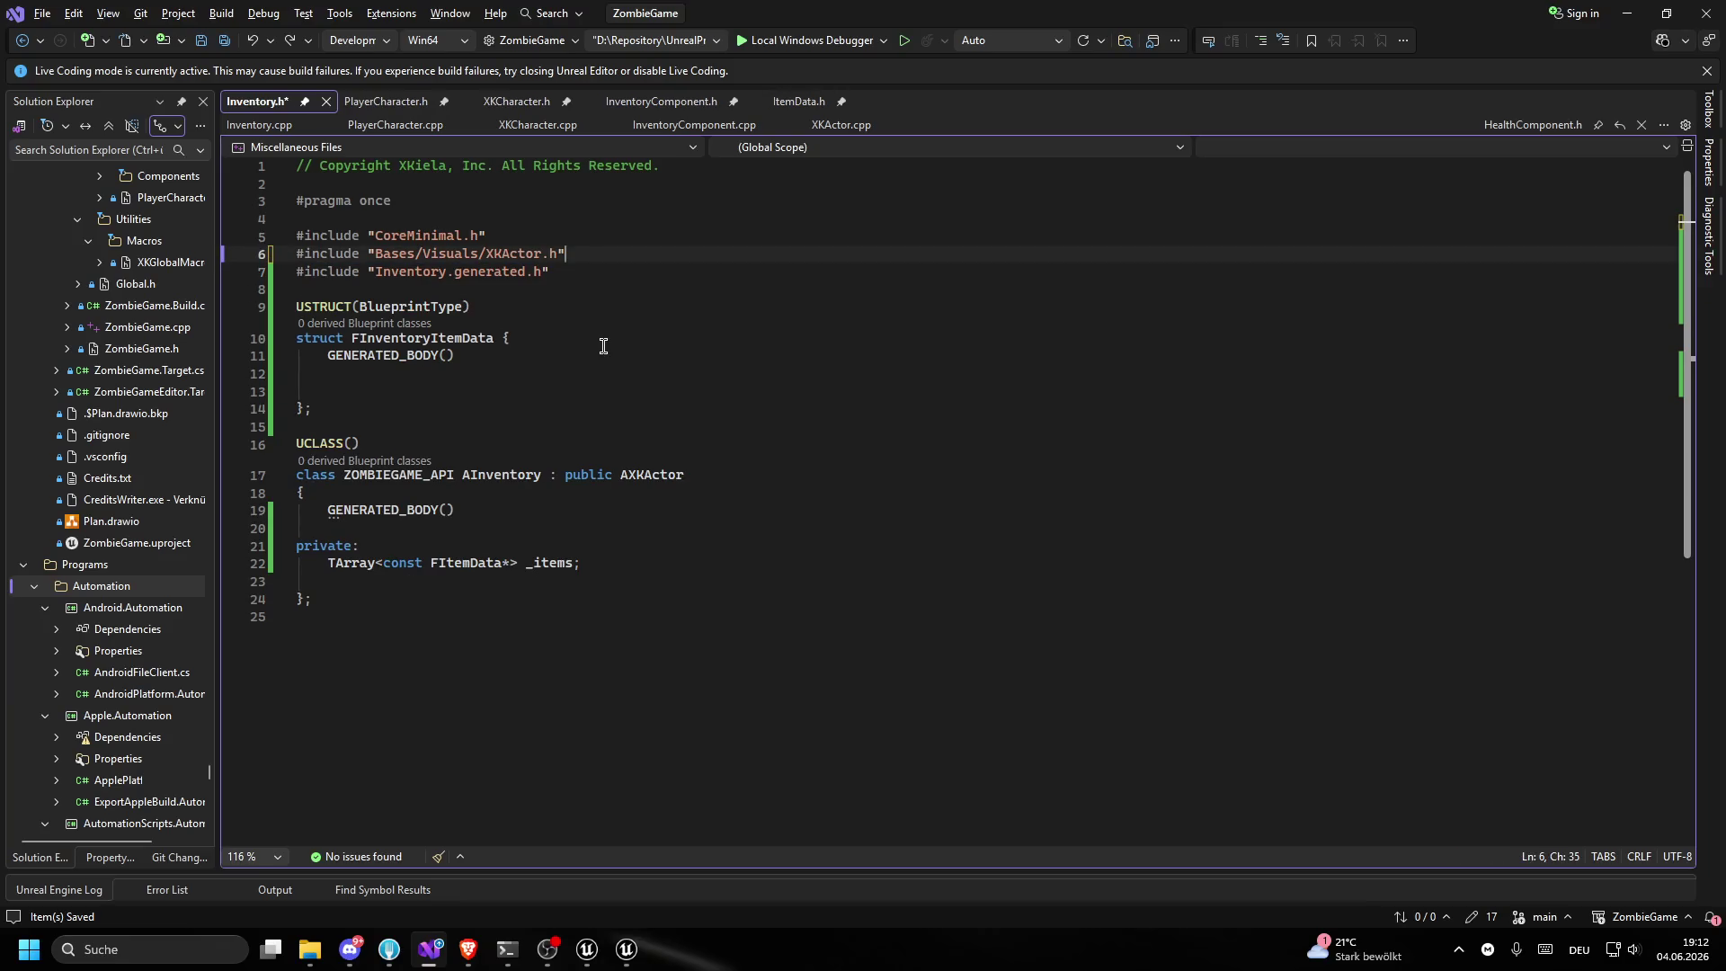
key(ctrl+s)
- Delete the private _items array declaration from AInventory
drag(658, 563, 167, 543)
key(BackSpace)
key(BackSpace)
key(BackSpace)
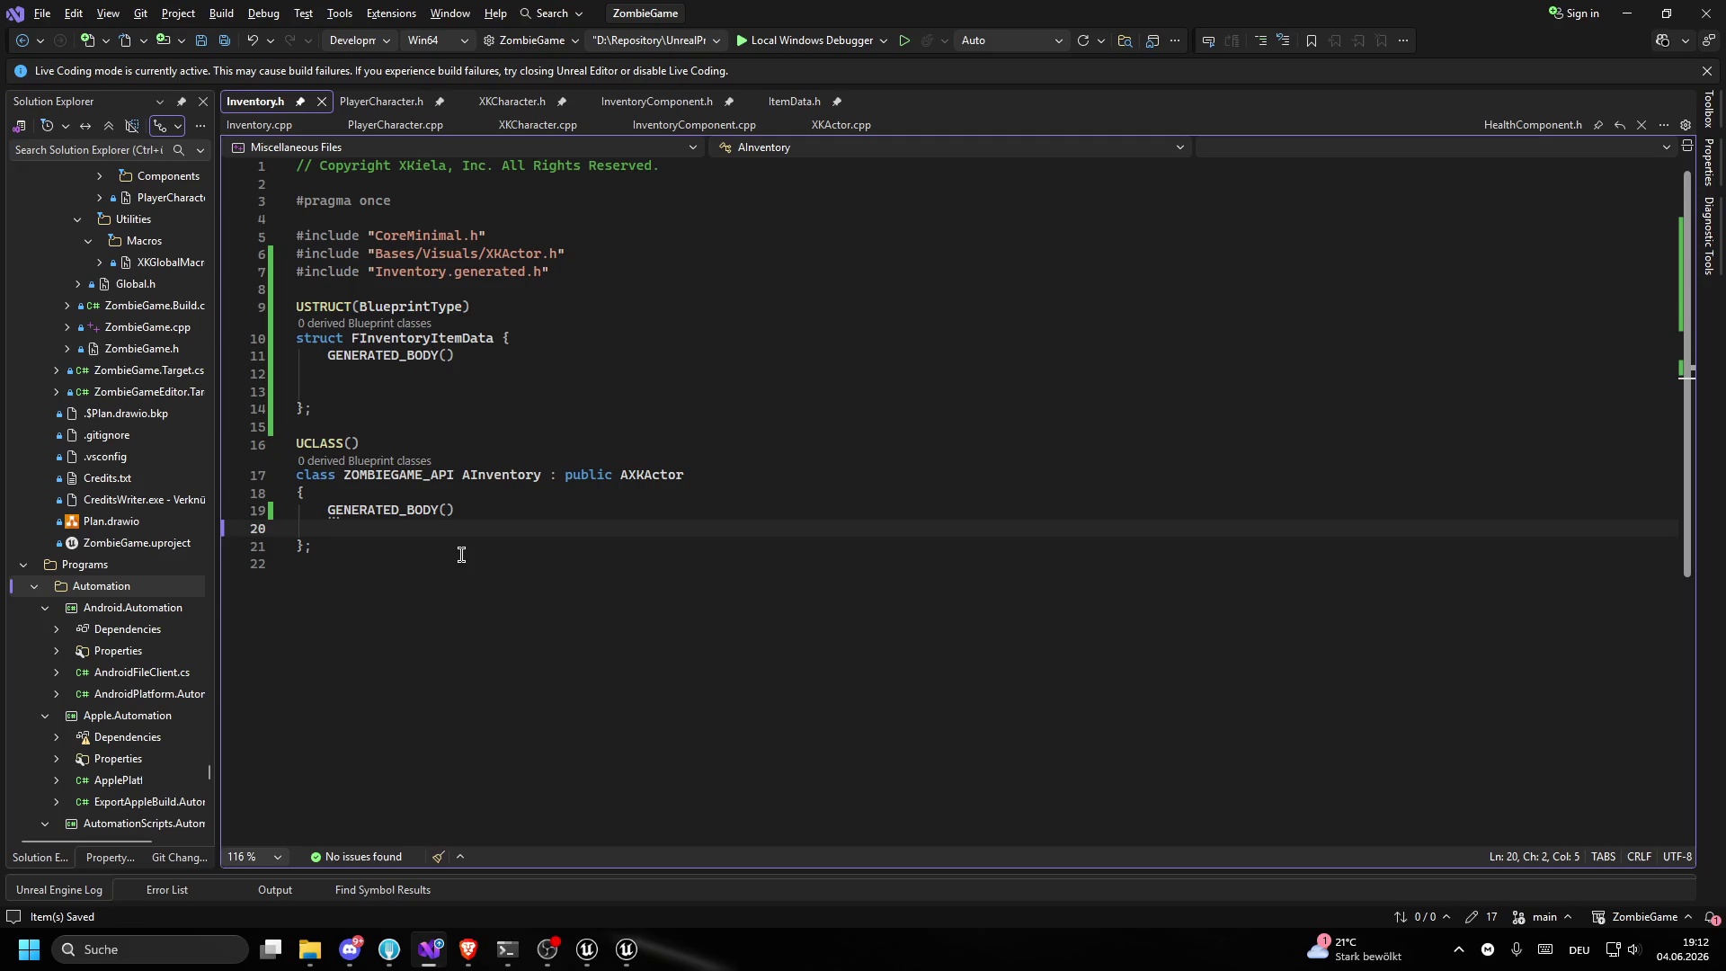
click(432, 384)
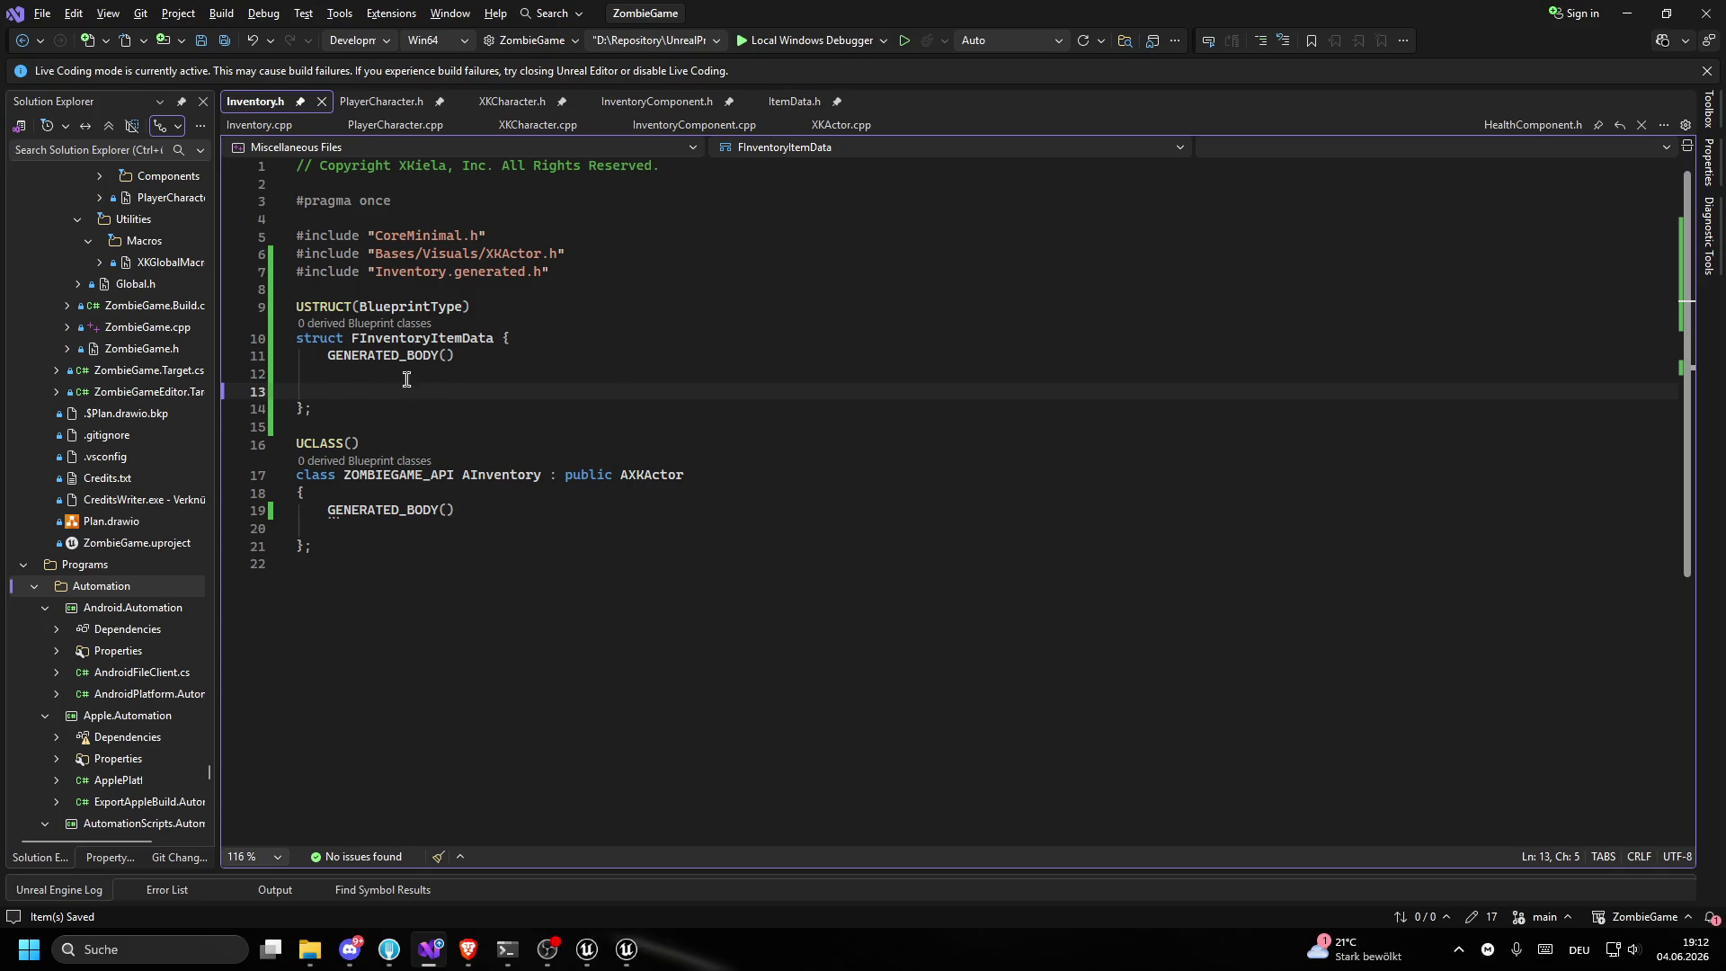
- Undo the stray letter and extra blank line inside FInventoryItemData
text(s)
key(BackSpace)
key(ctrl+s)
key(ctrl+z)
key(ctrl+z)
- Add a public: section to FInventoryItemData with a blank line above it
text(public:)
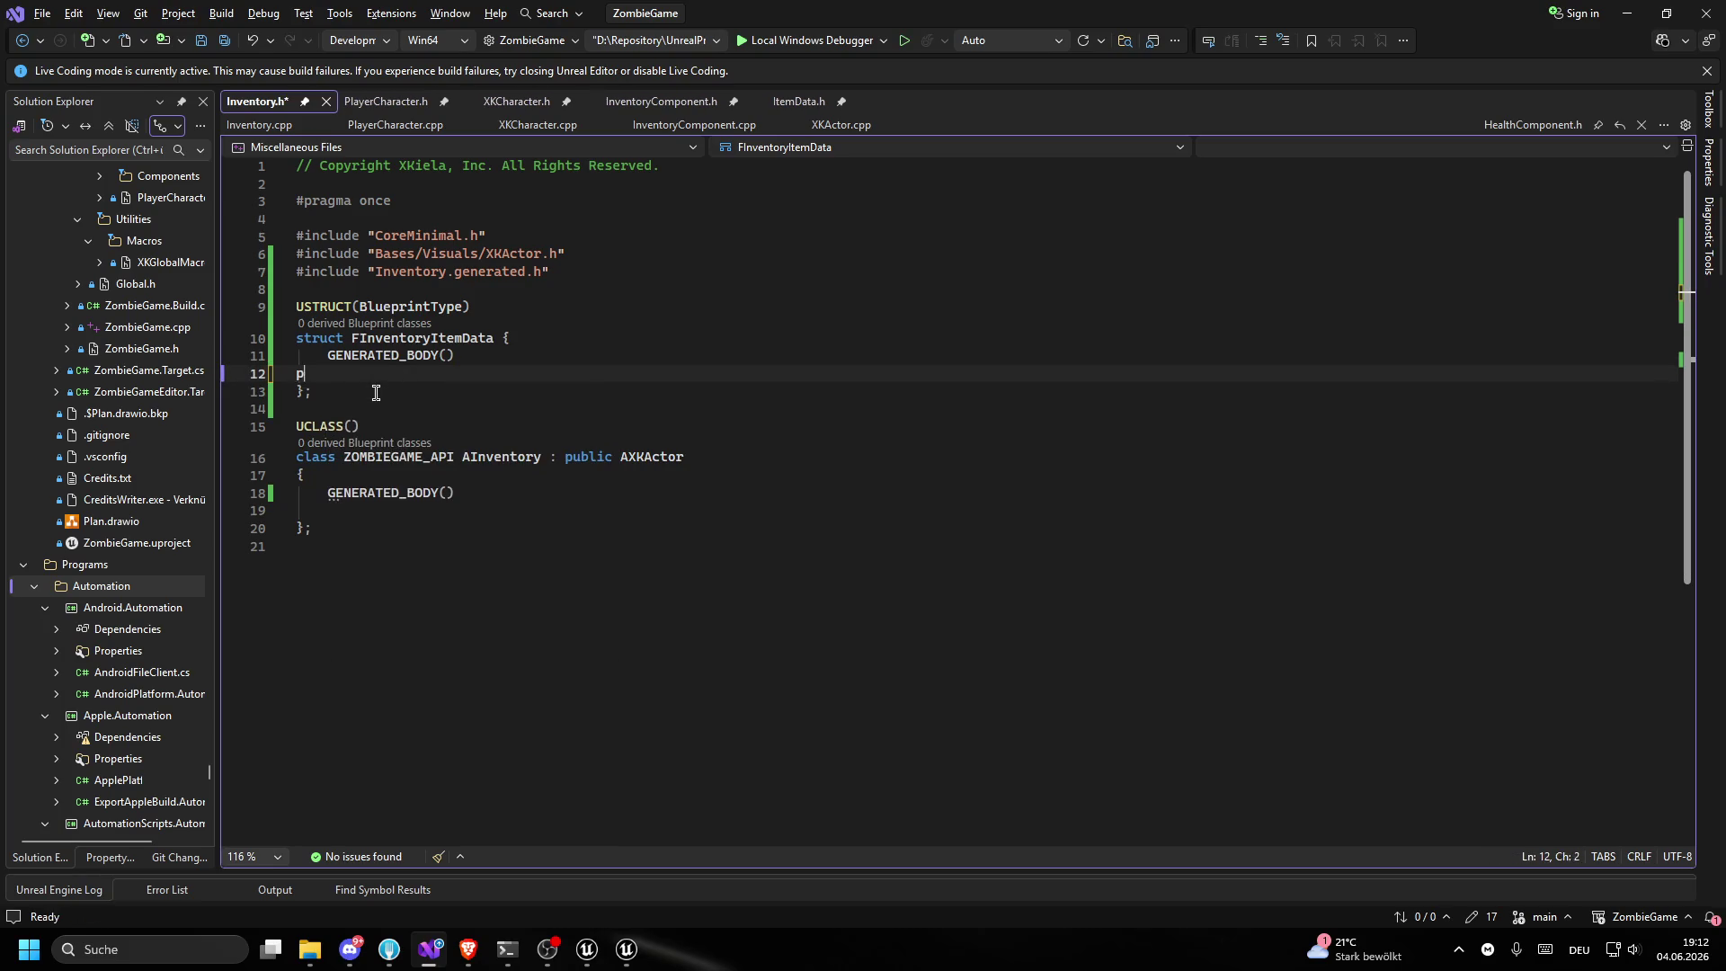
key(Return)
key(Up)
key(Up)
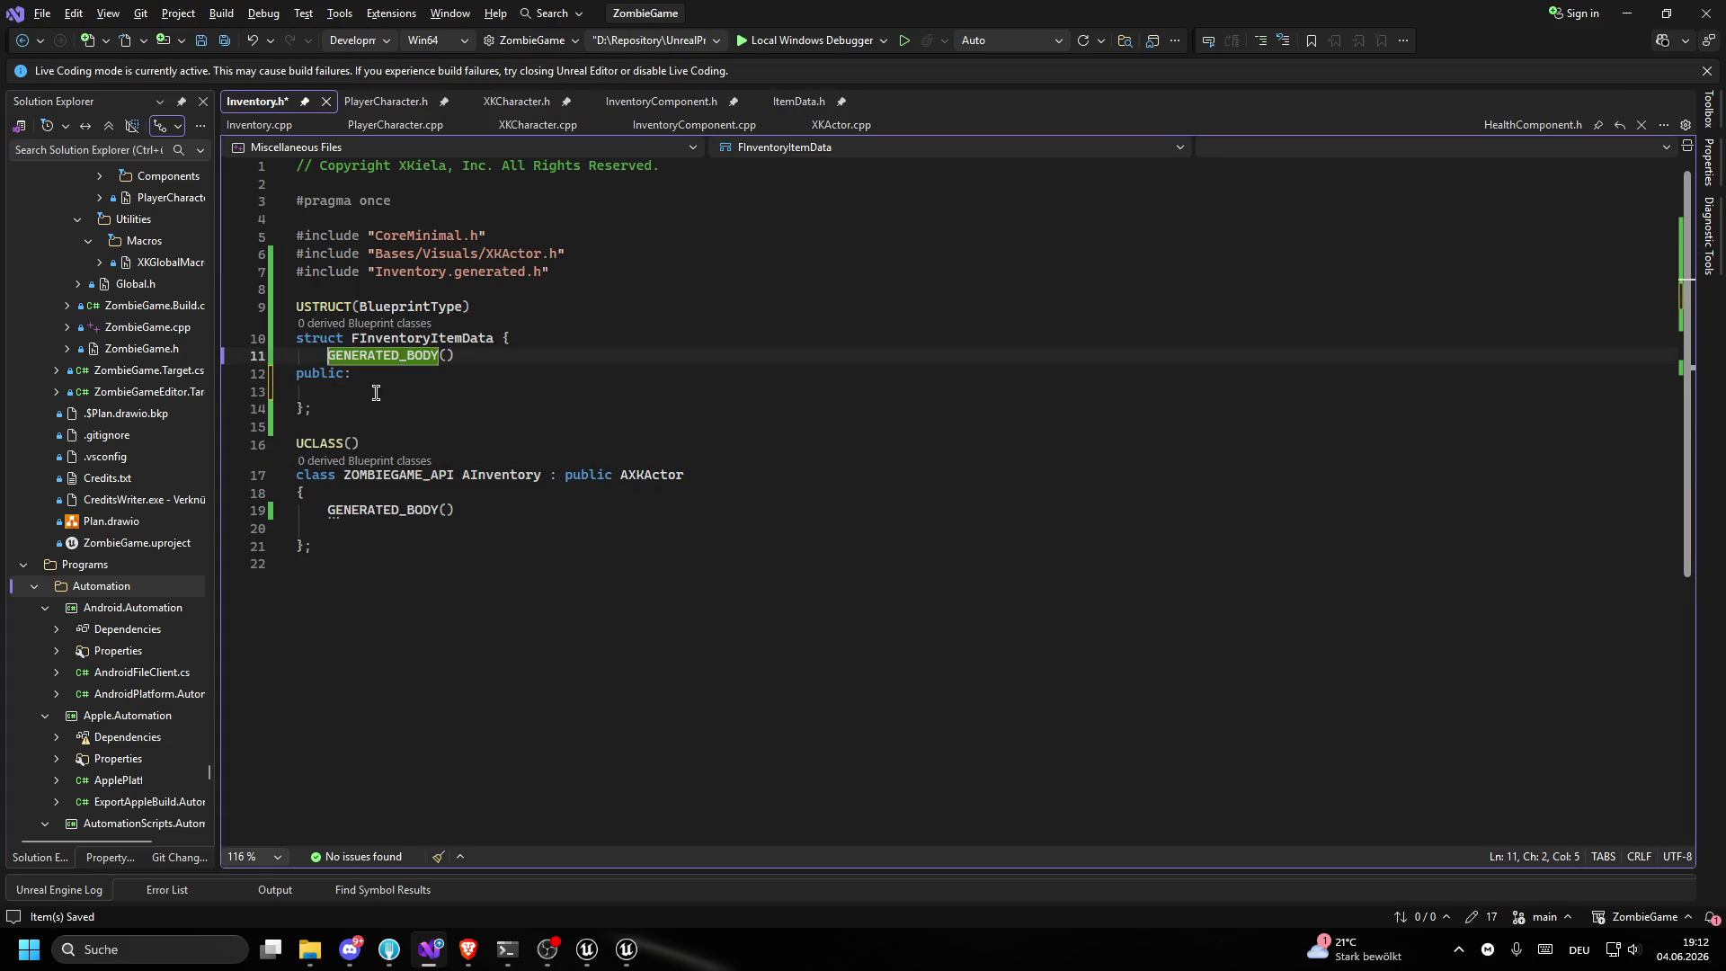
key(End)
key(Return)
key(Down)
key(Down)
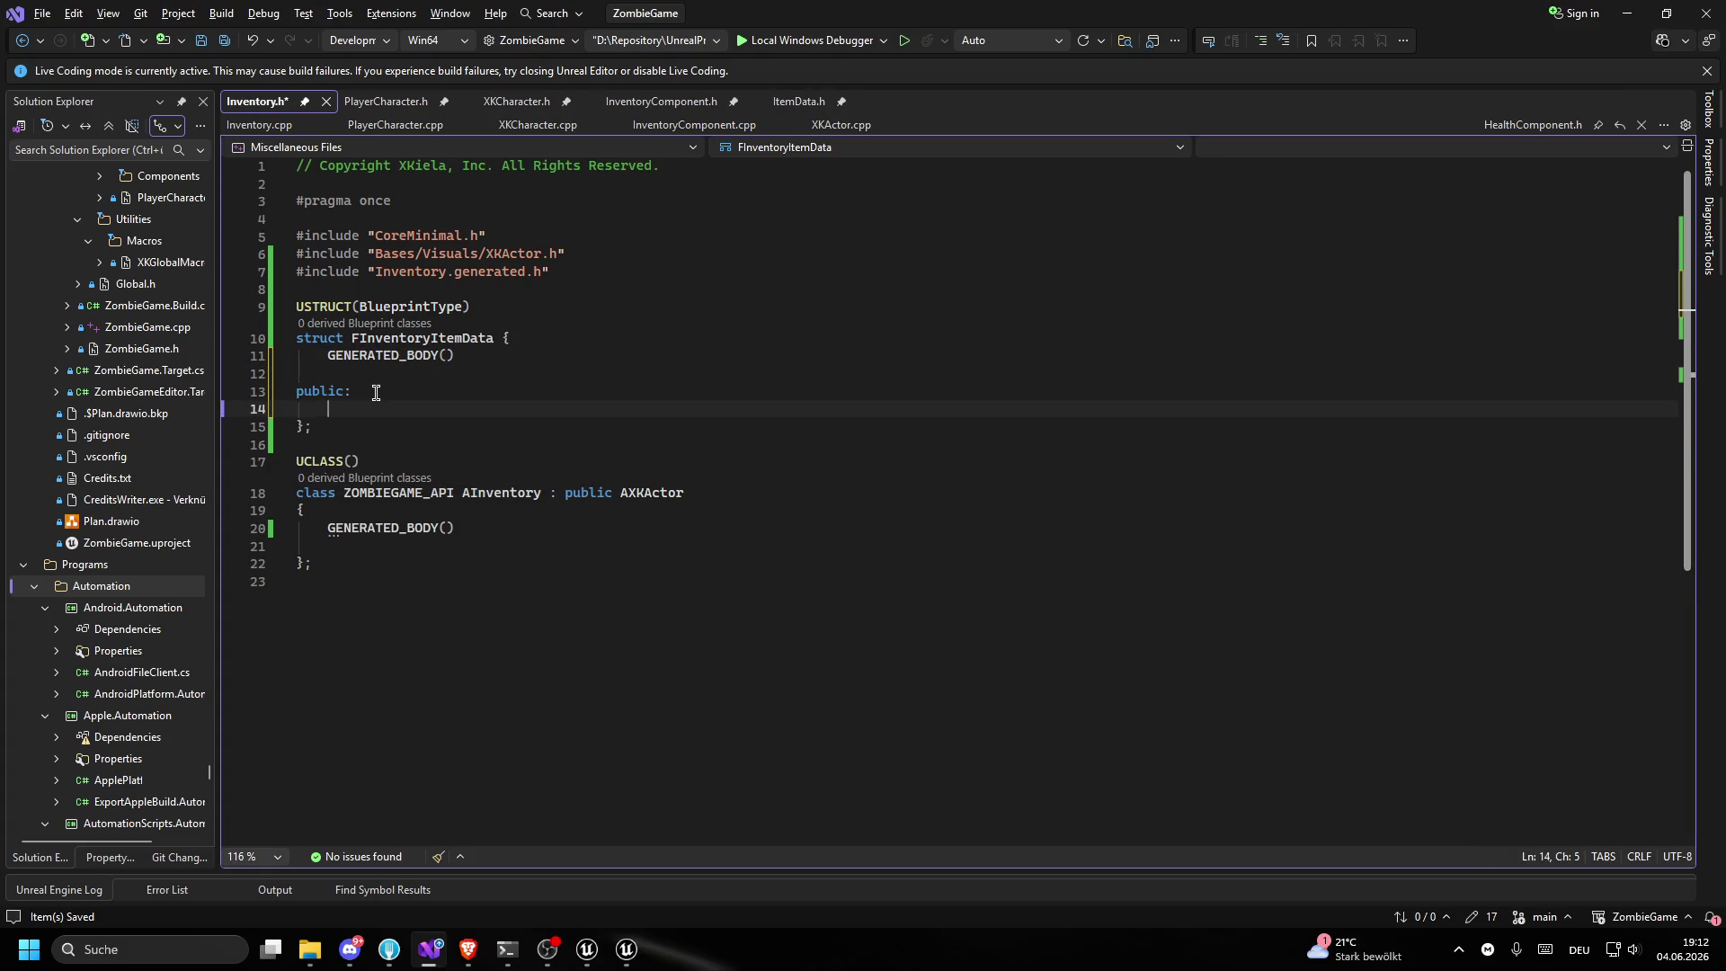
- Try UStaticMesh and TMap member types, then erase them and save the struct empty
text(UStaticMesh)
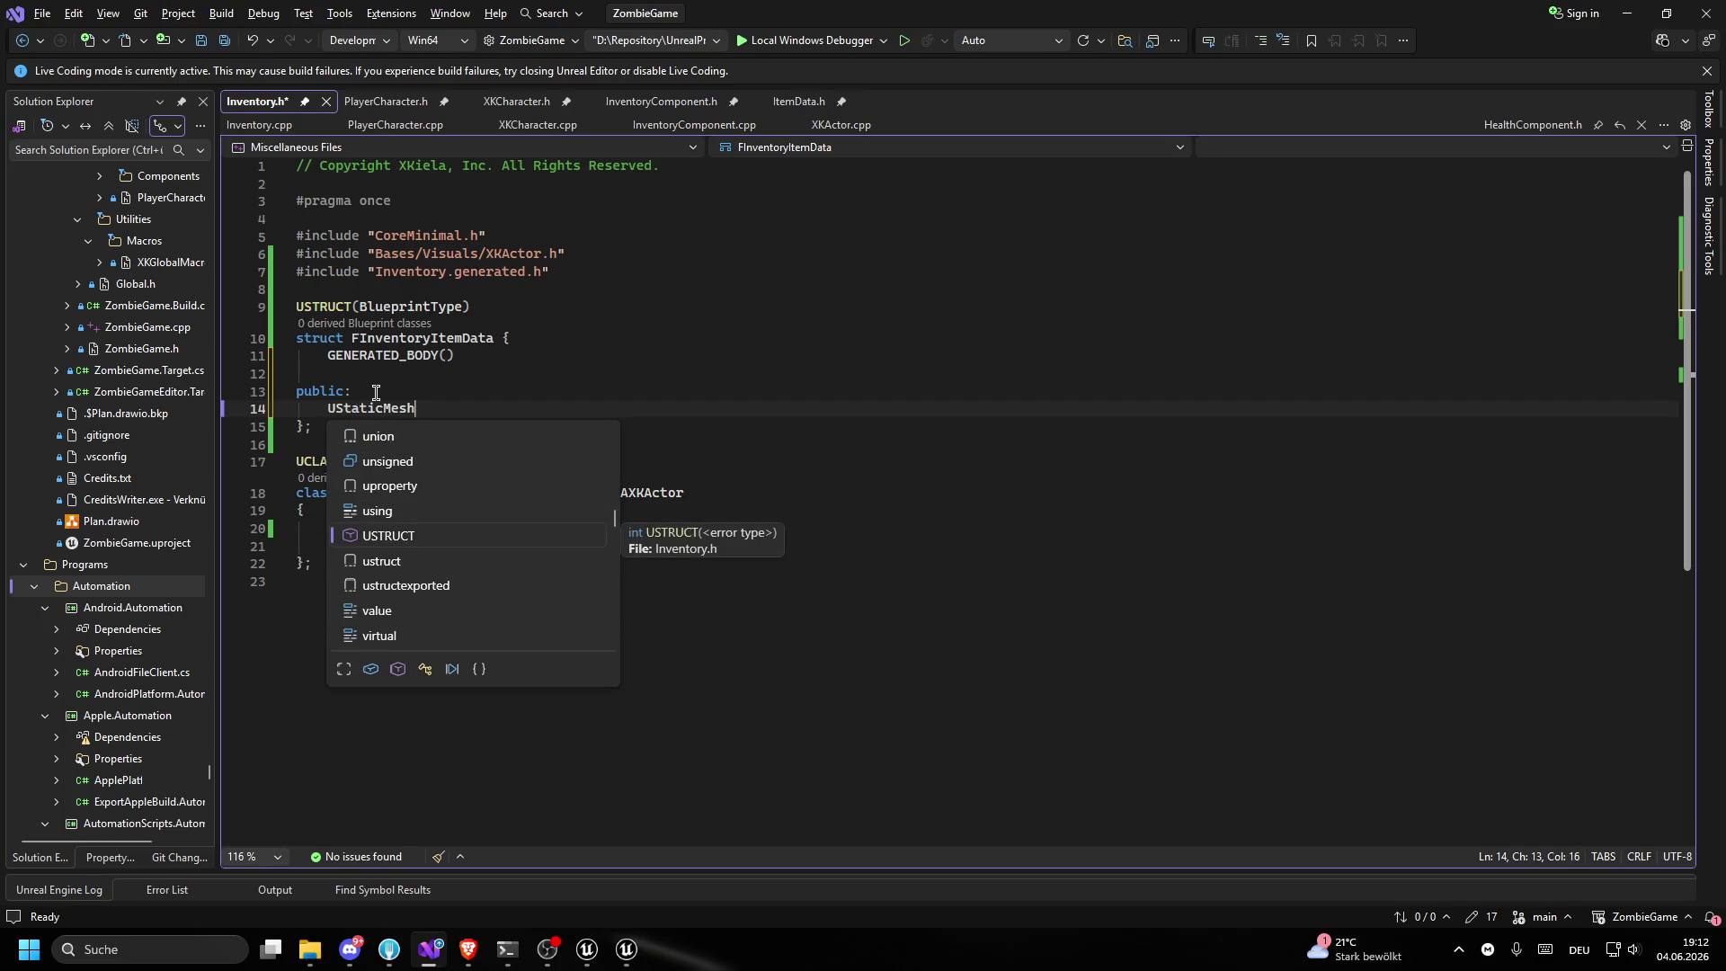
key(ctrl+BackSpace)
text(U)
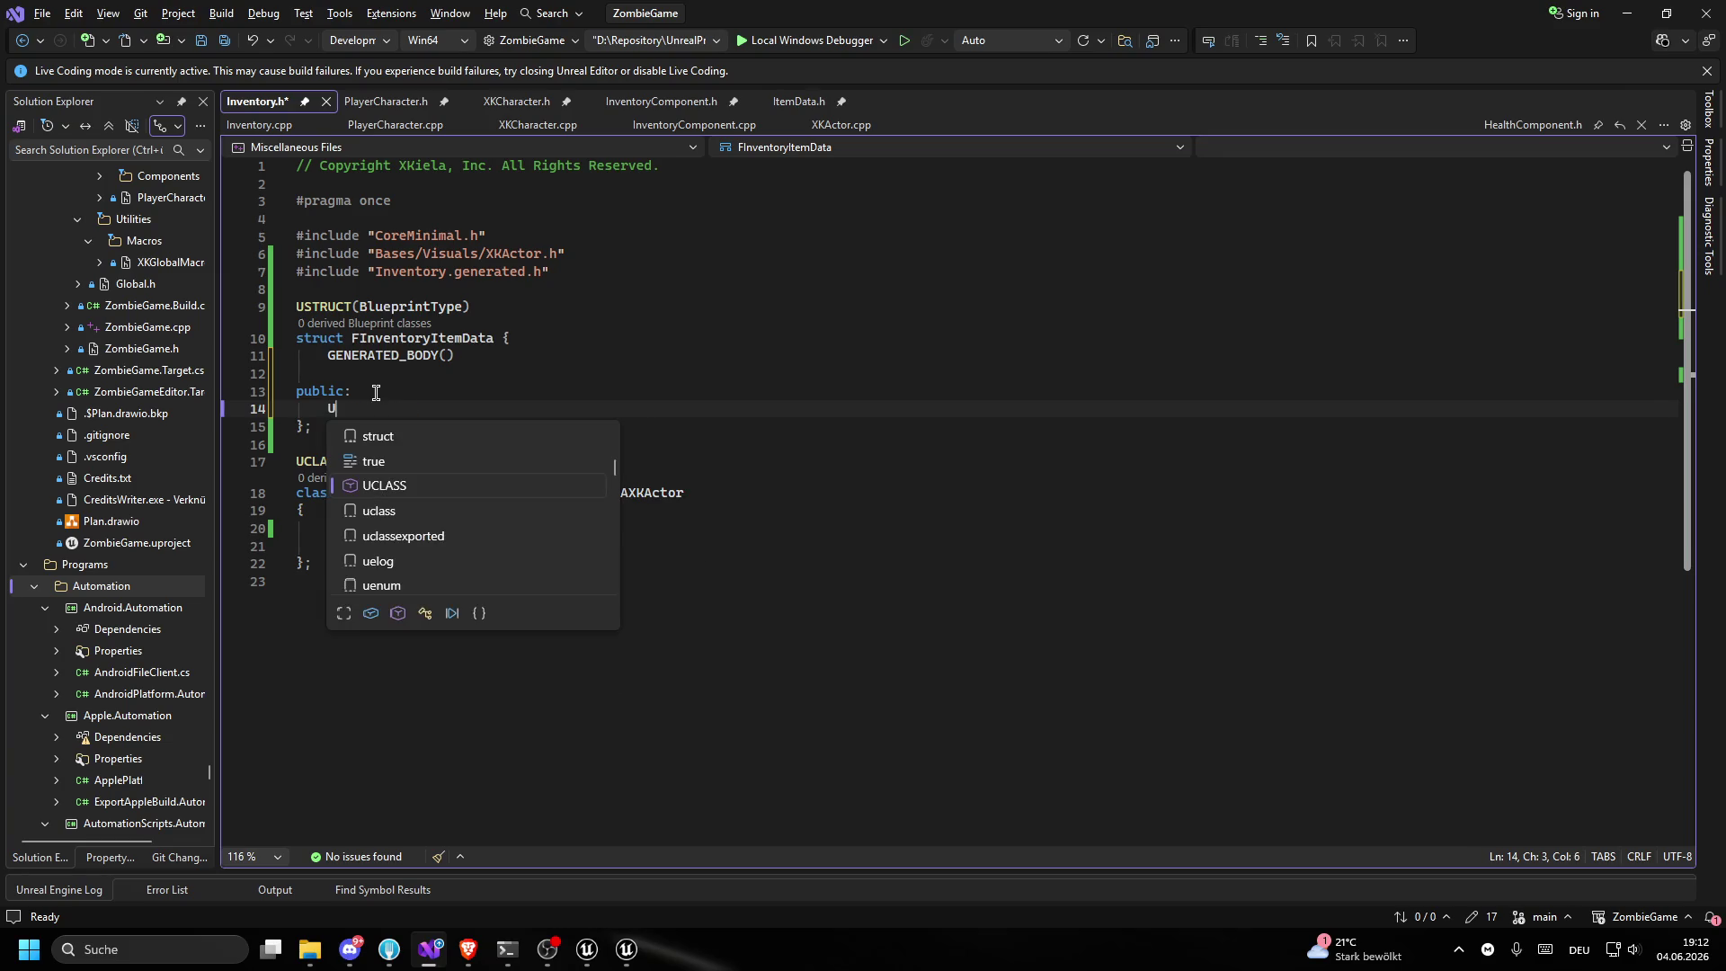
key(BackSpace)
text(TMap)
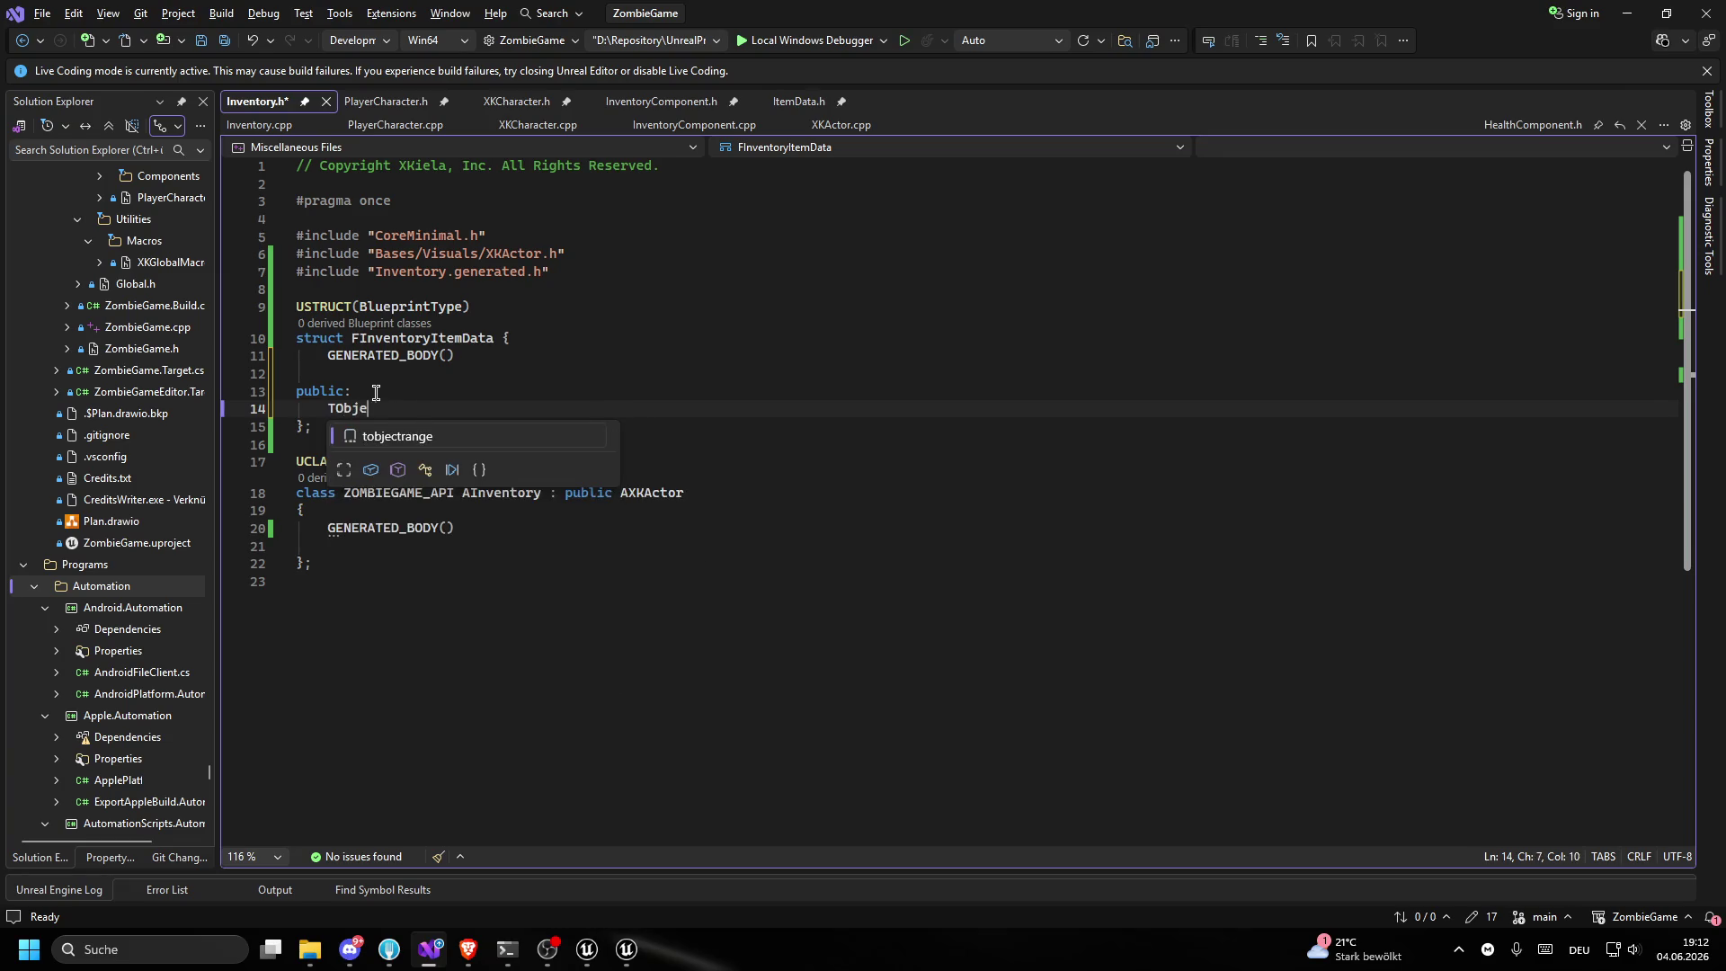
key(ctrl+BackSpace)
key(ctrl+BackSpace)
key(ctrl+BackSpace)
key(ctrl+BackSpace)
key(ctrl+s)
- Compile with Live Coding (Ctrl+Alt+F11), then close the Unreal crash report without sending
key(ctrl+alt+F11)
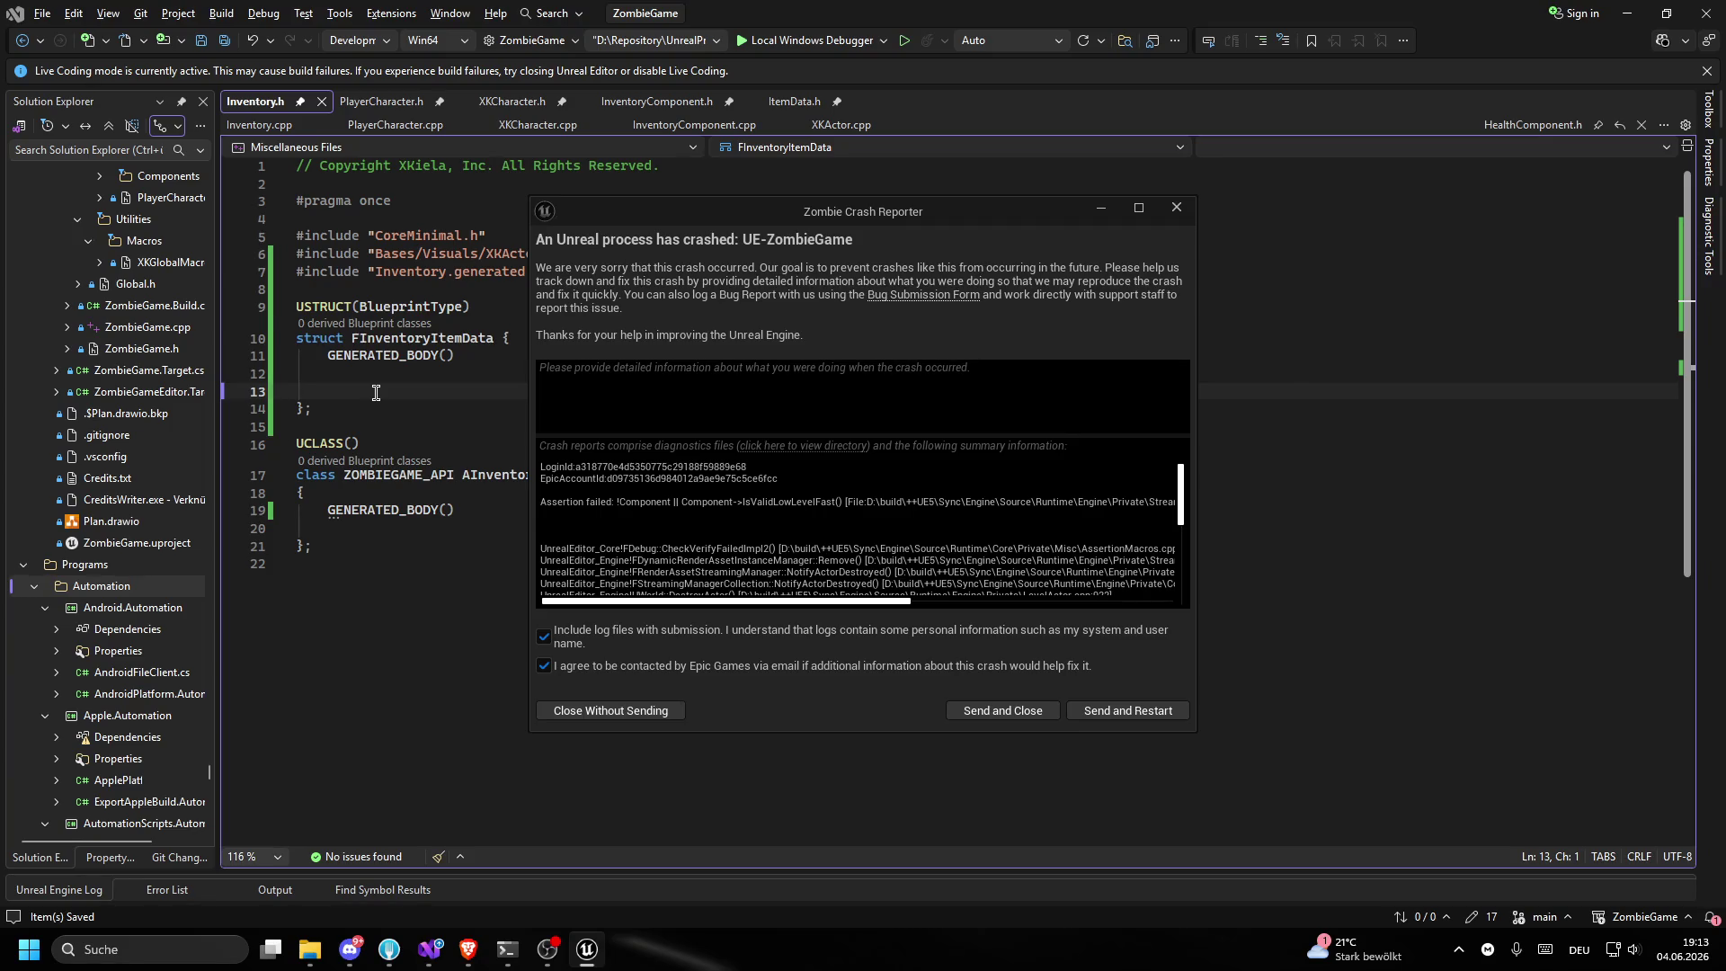
click(652, 715)
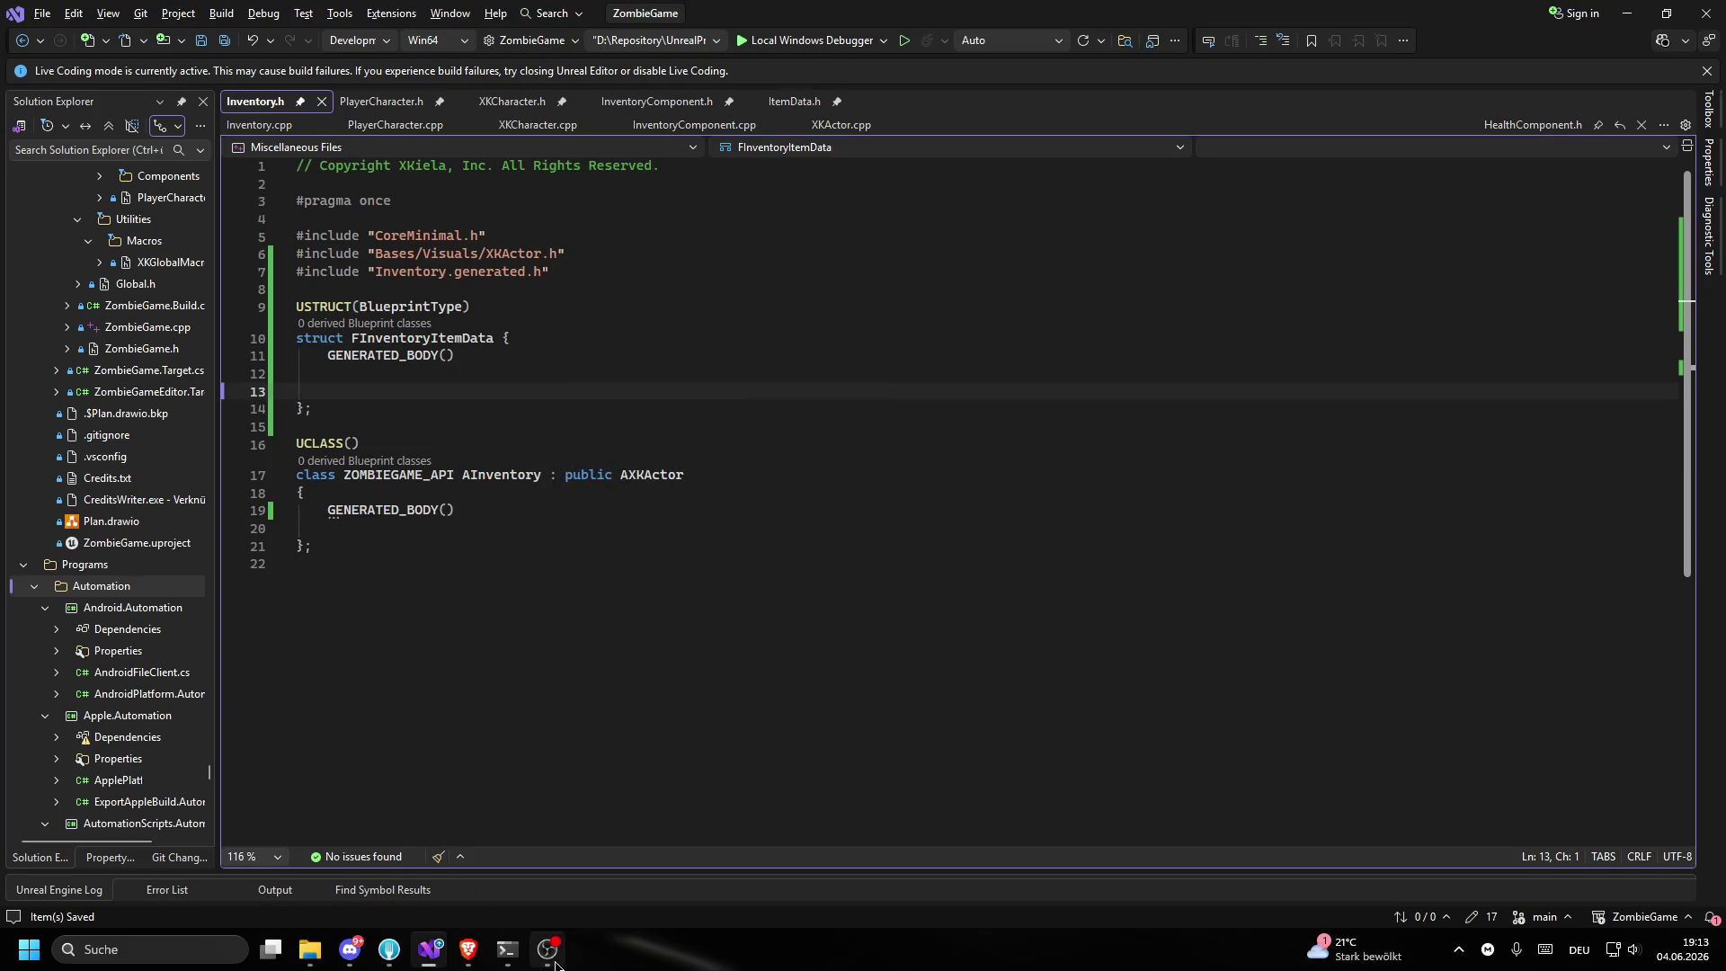
click(557, 568)
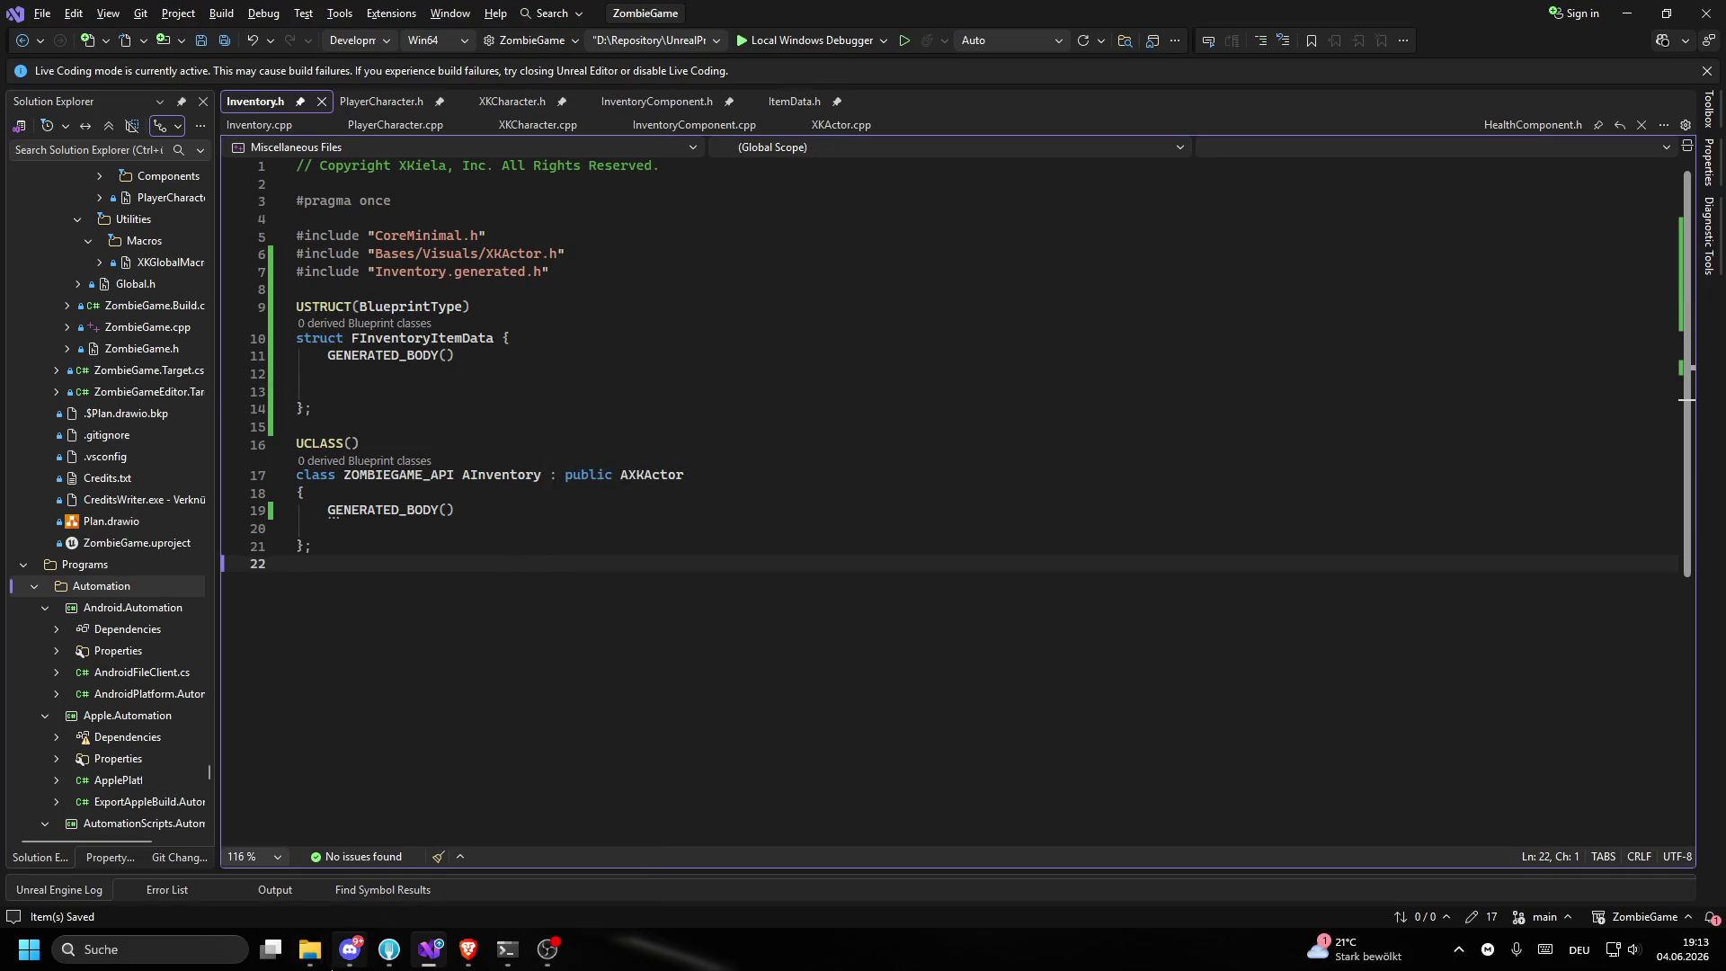
- Generate Visual Studio project files from ZombieGame.uproject's right-click menu, then return to Inventory.h
mouse_move(310, 949)
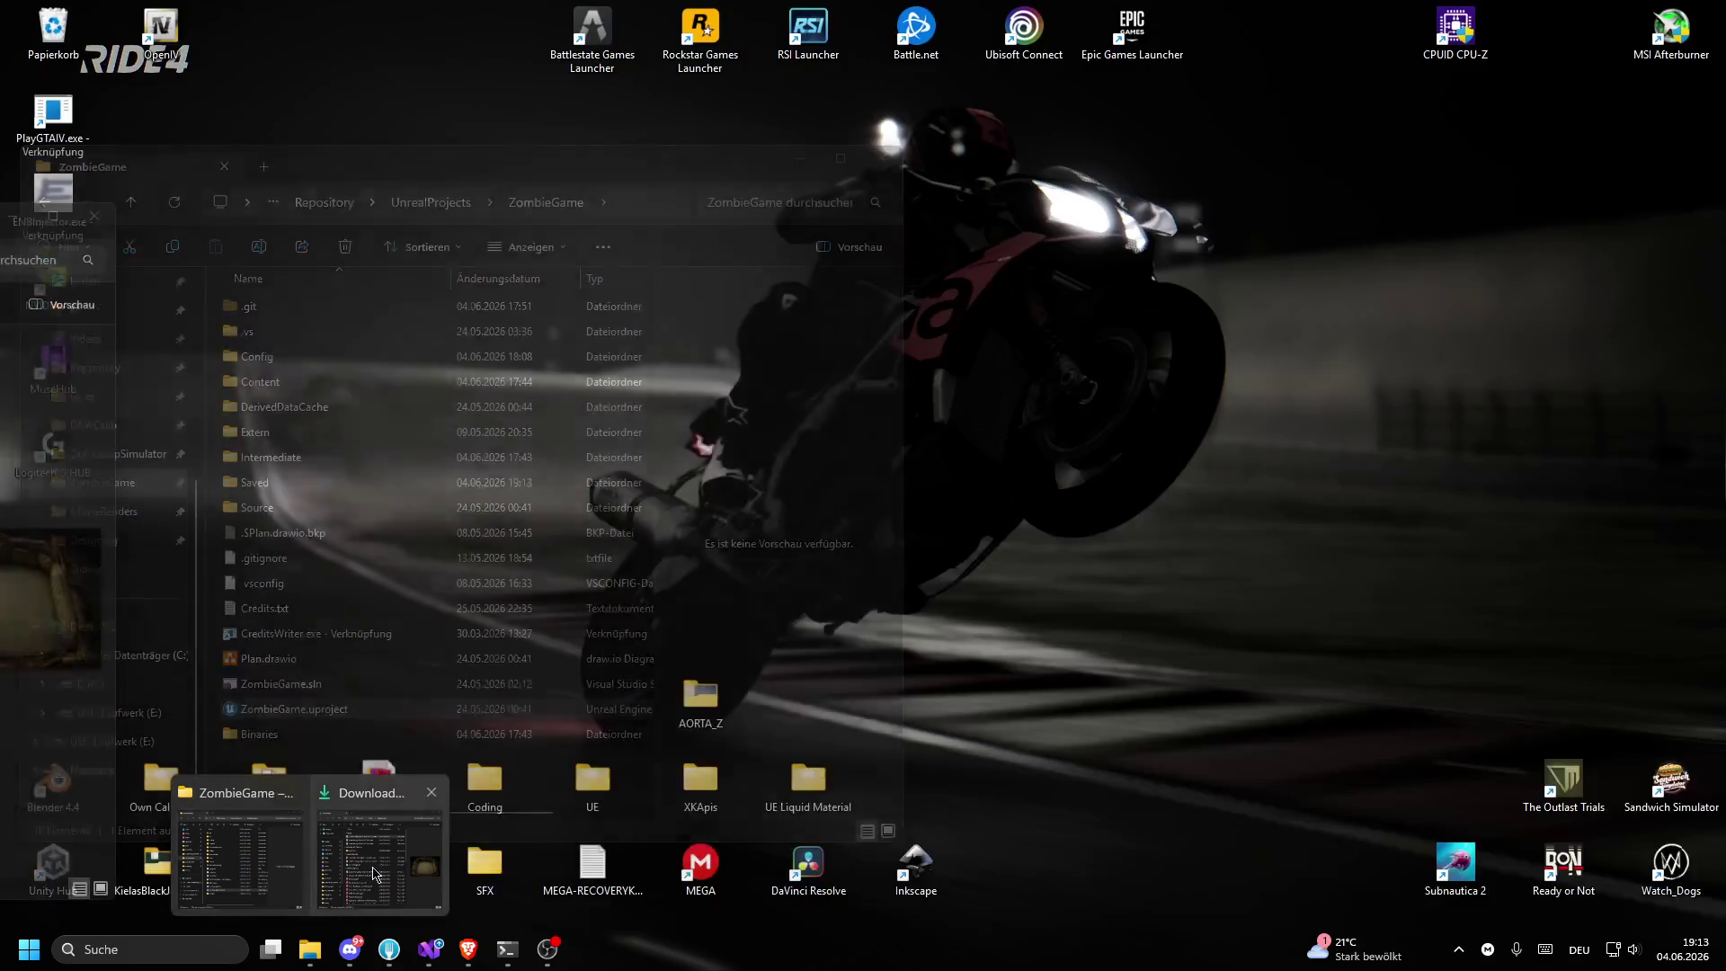
click(376, 874)
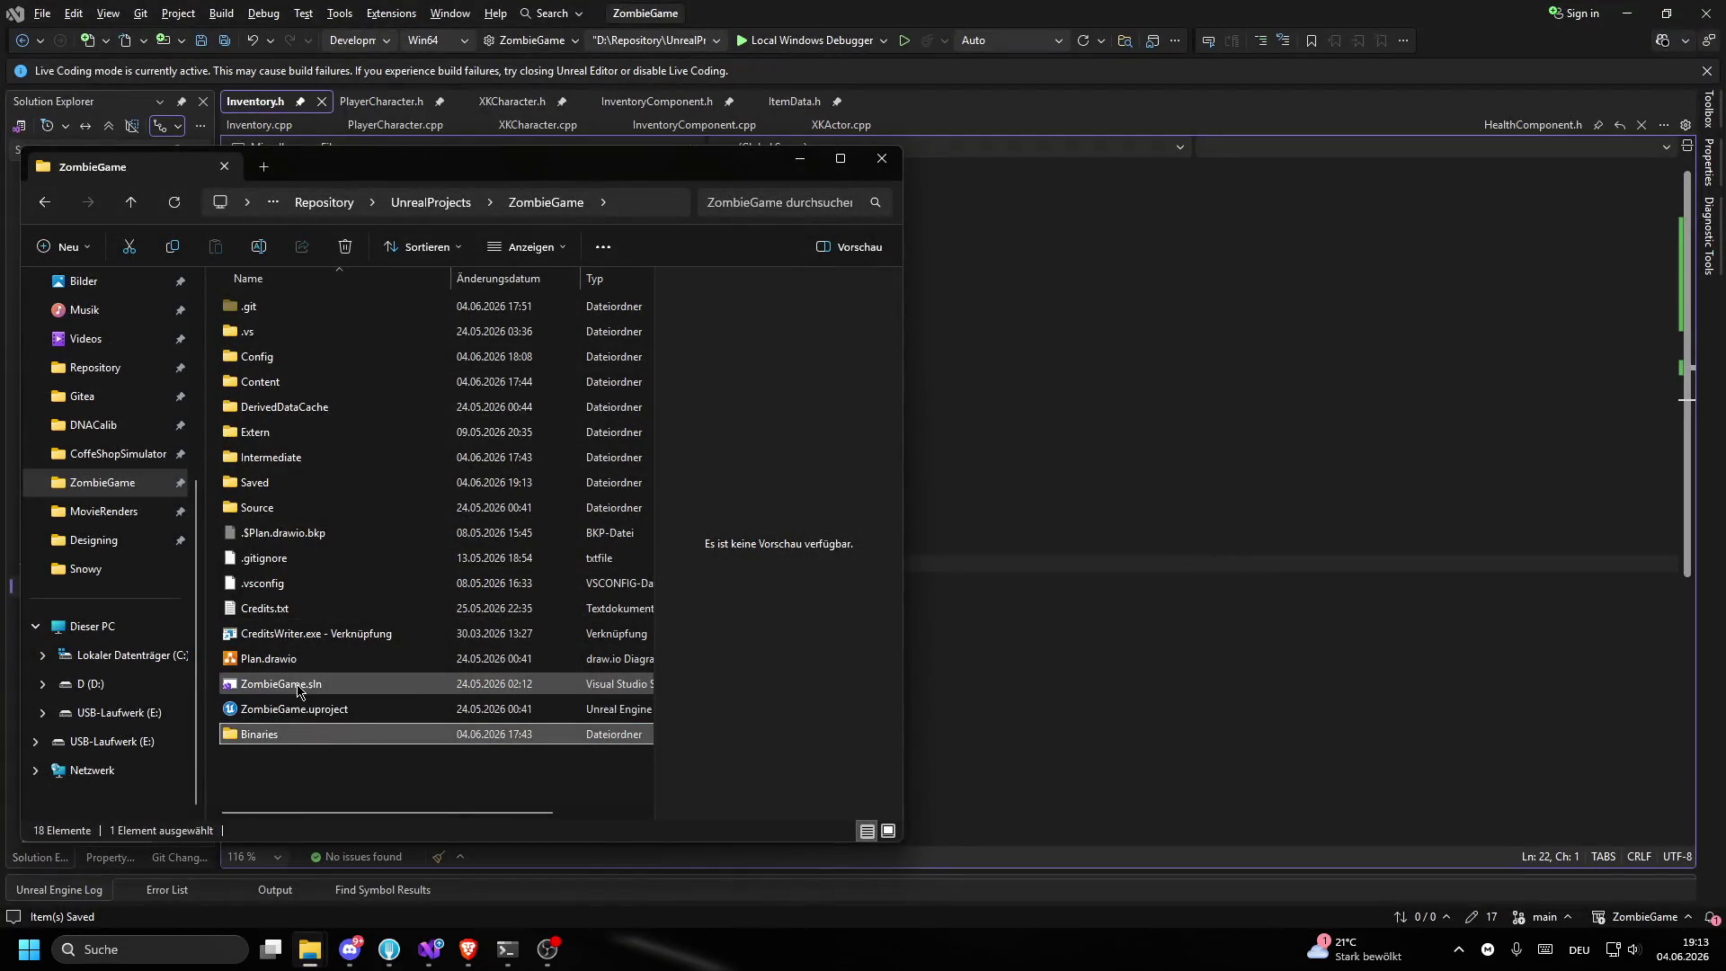
right_click(288, 710)
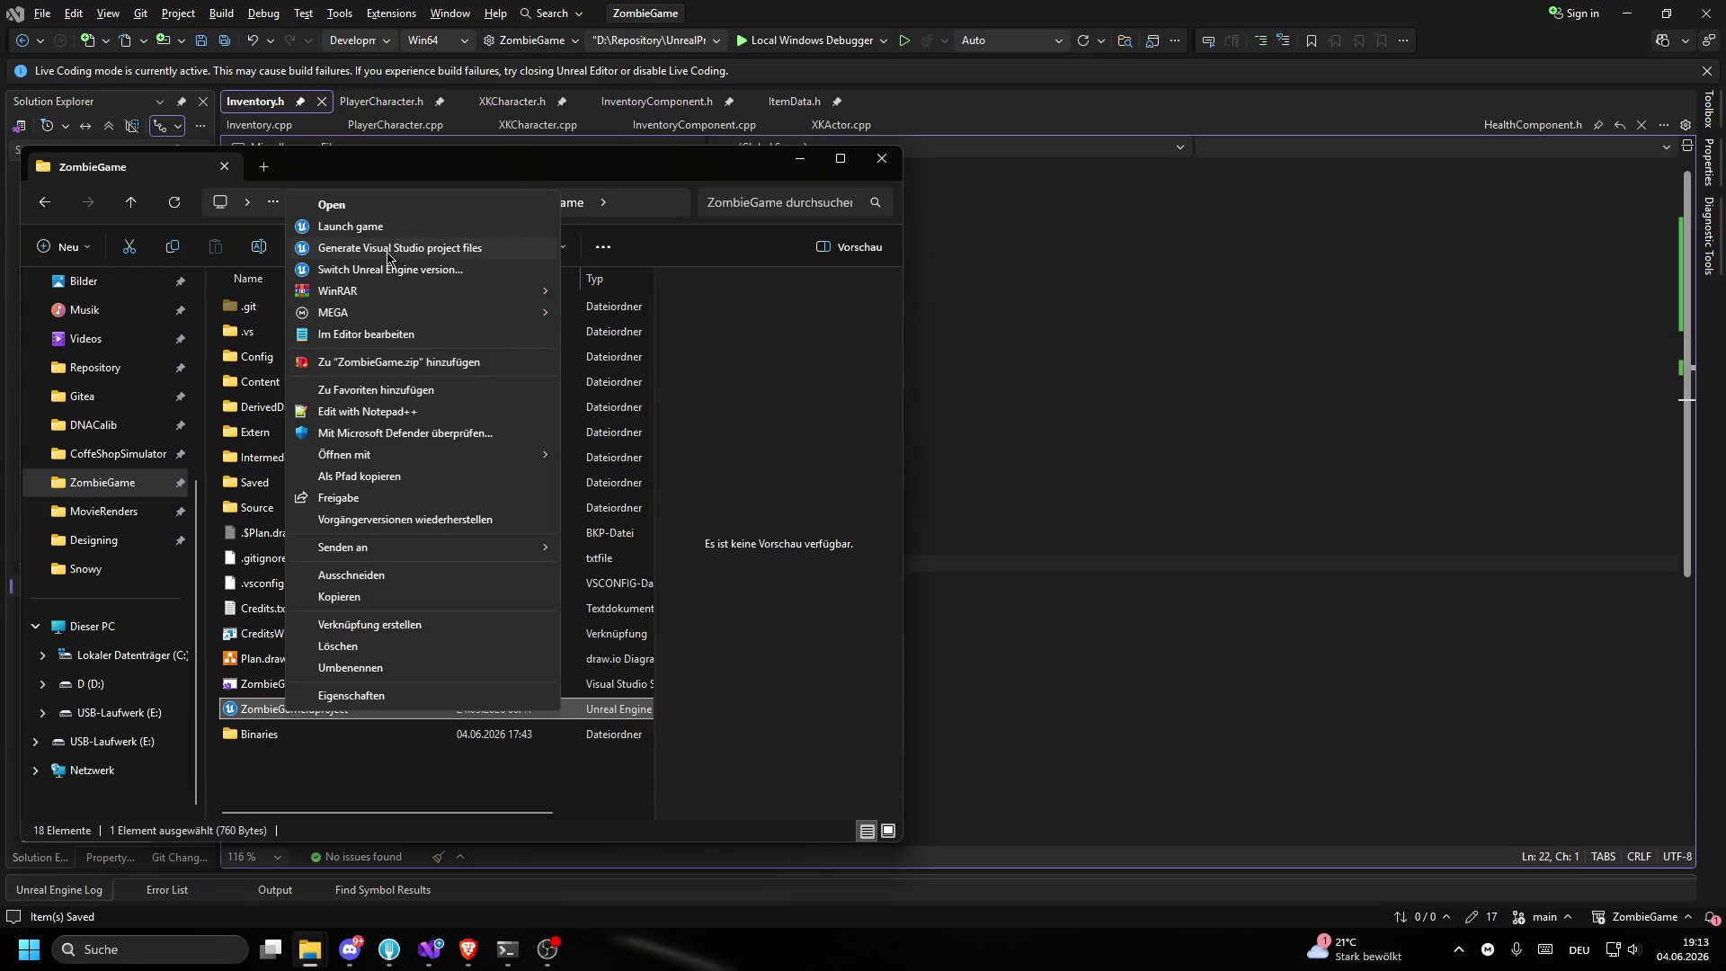
click(388, 258)
click(370, 741)
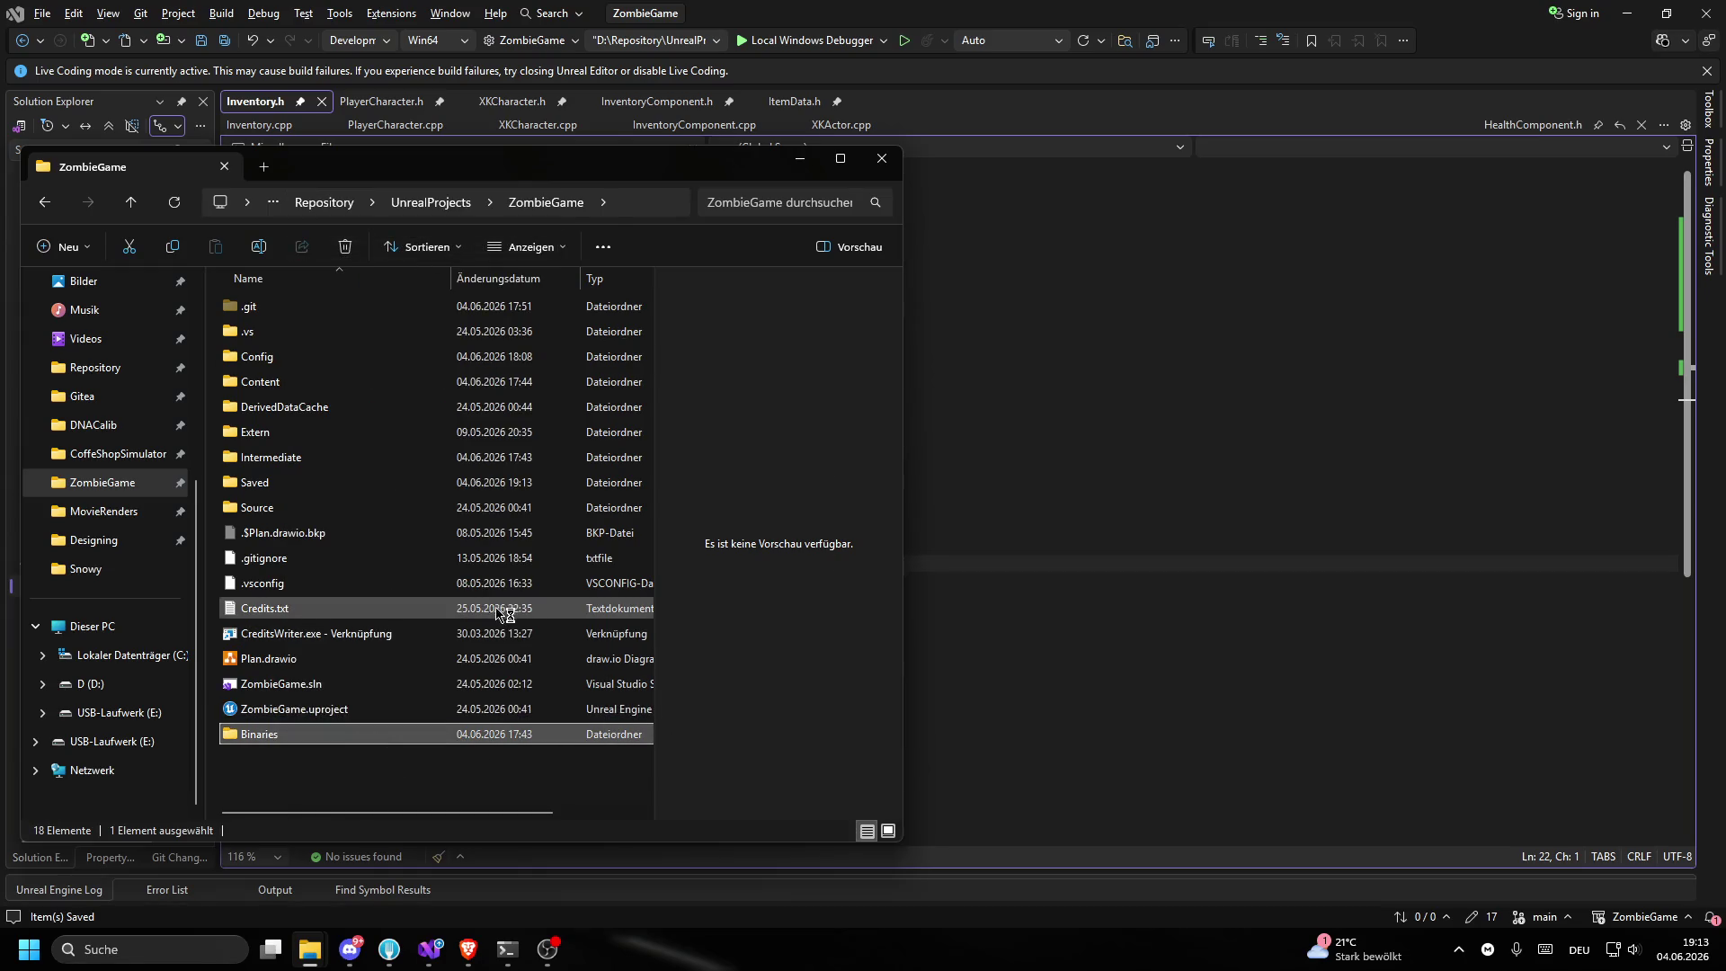
click(1006, 605)
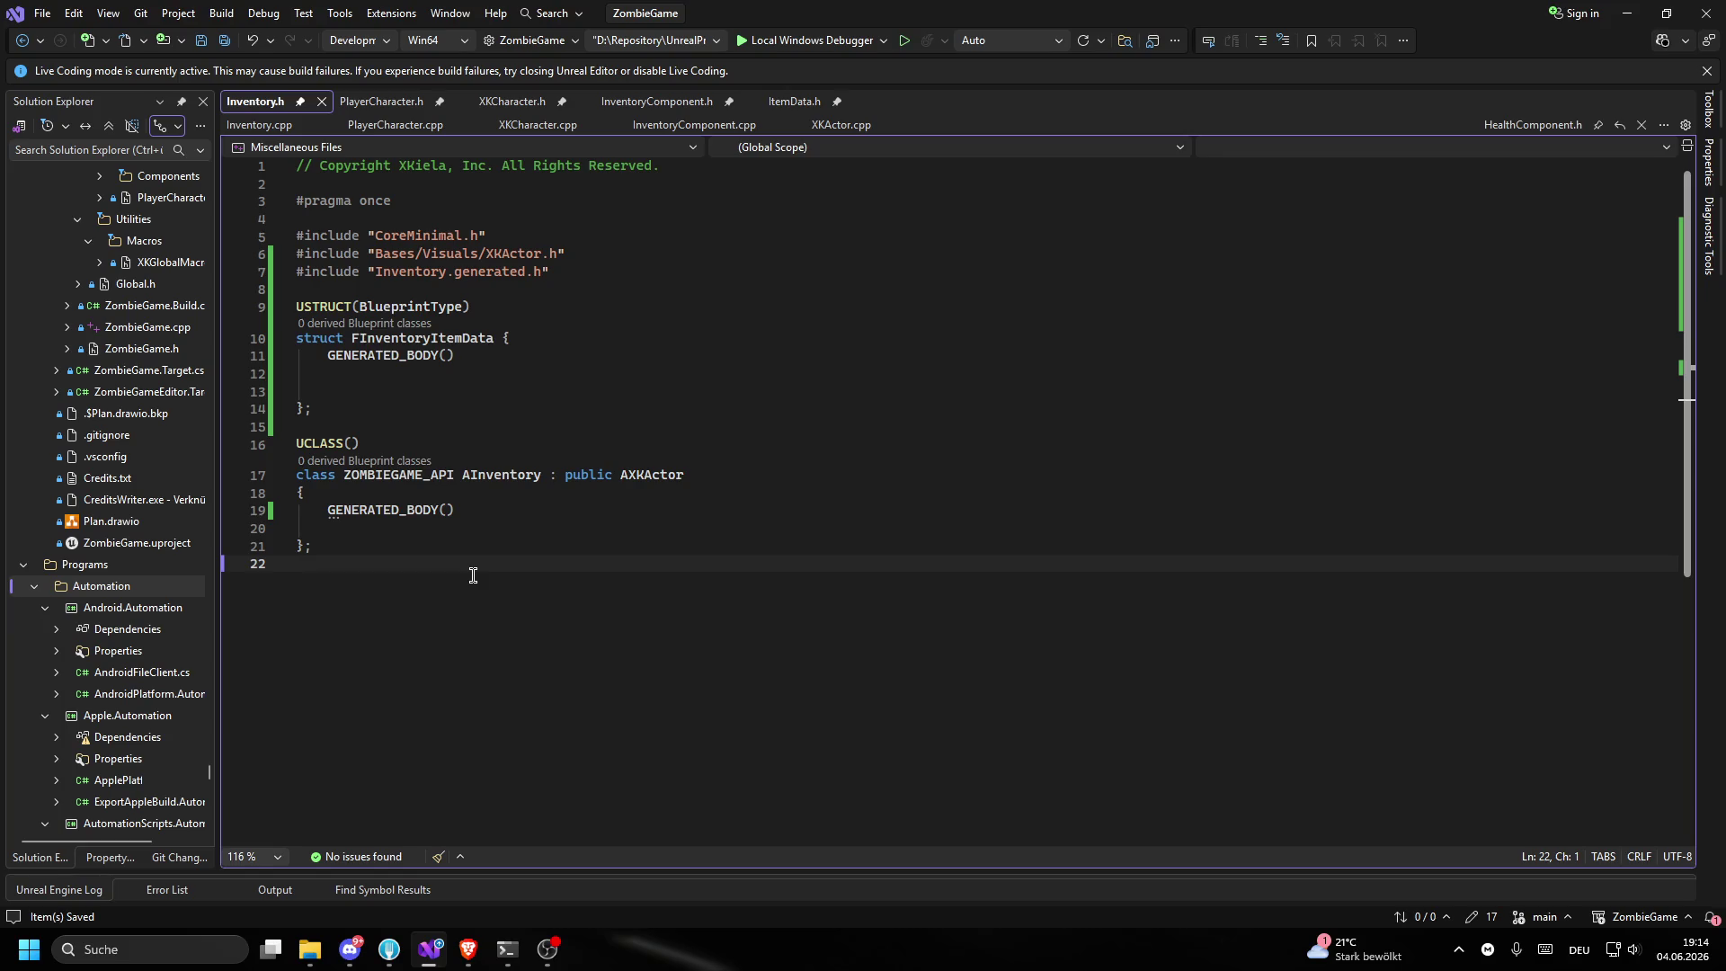
- Minimize Visual Studio and launch ZombieGame.uproject from the ZombieGame folder
mouse_move(324, 969)
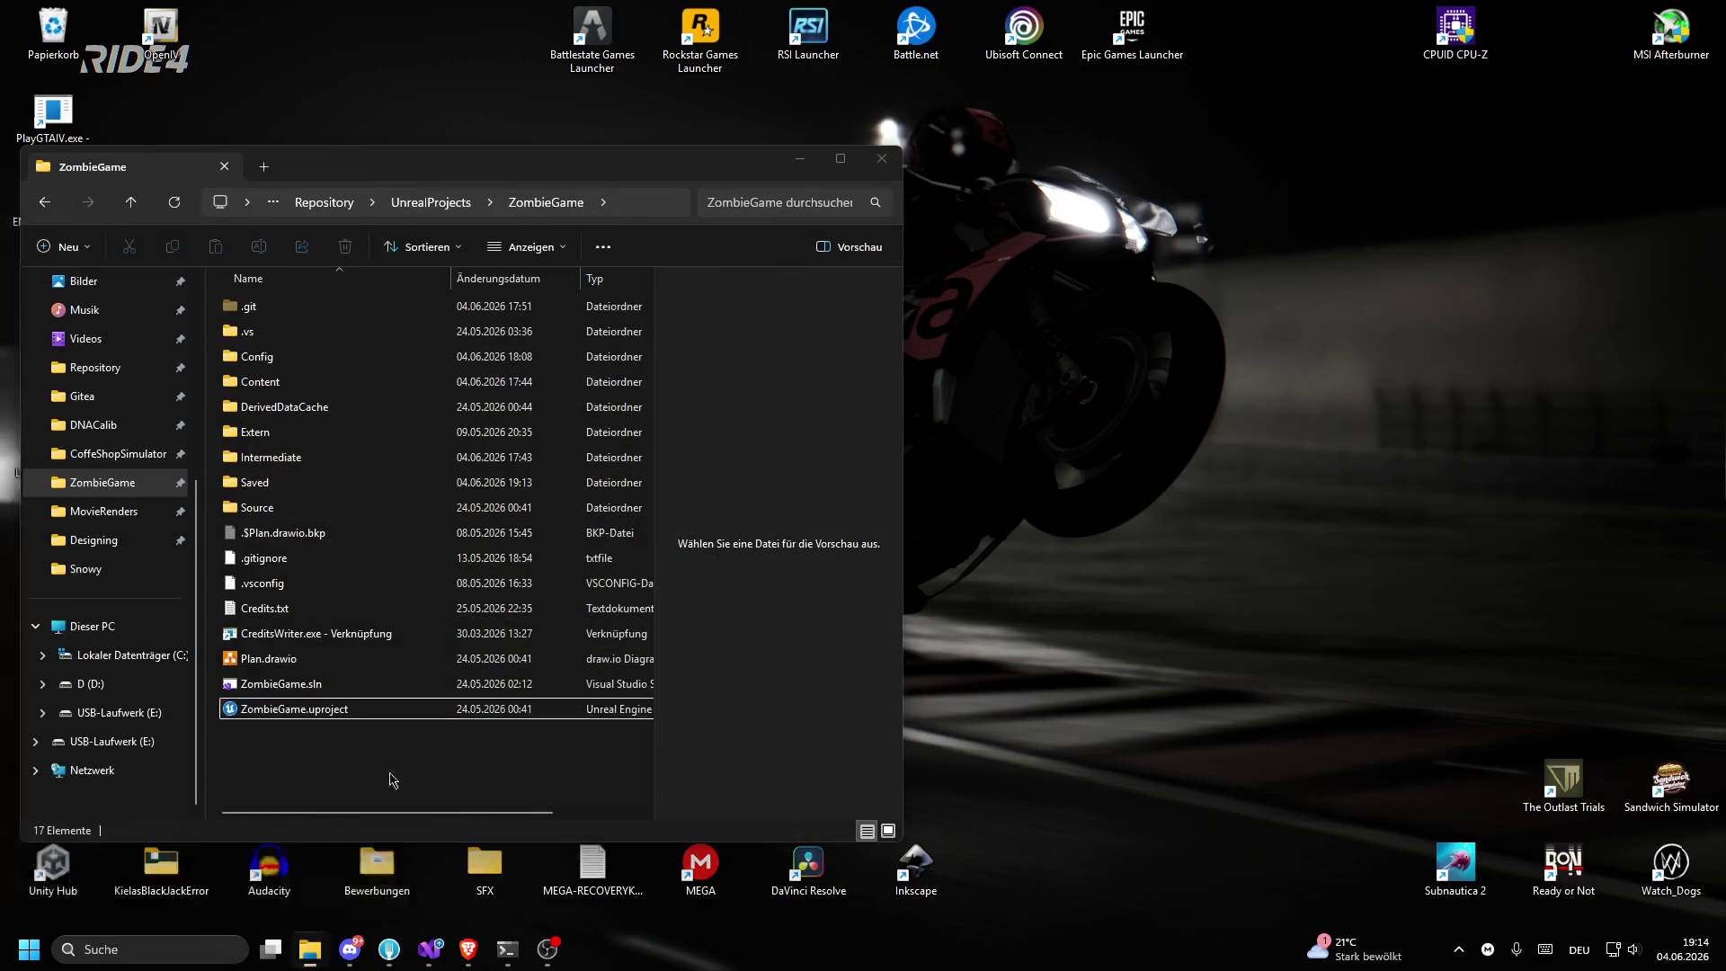
click(236, 904)
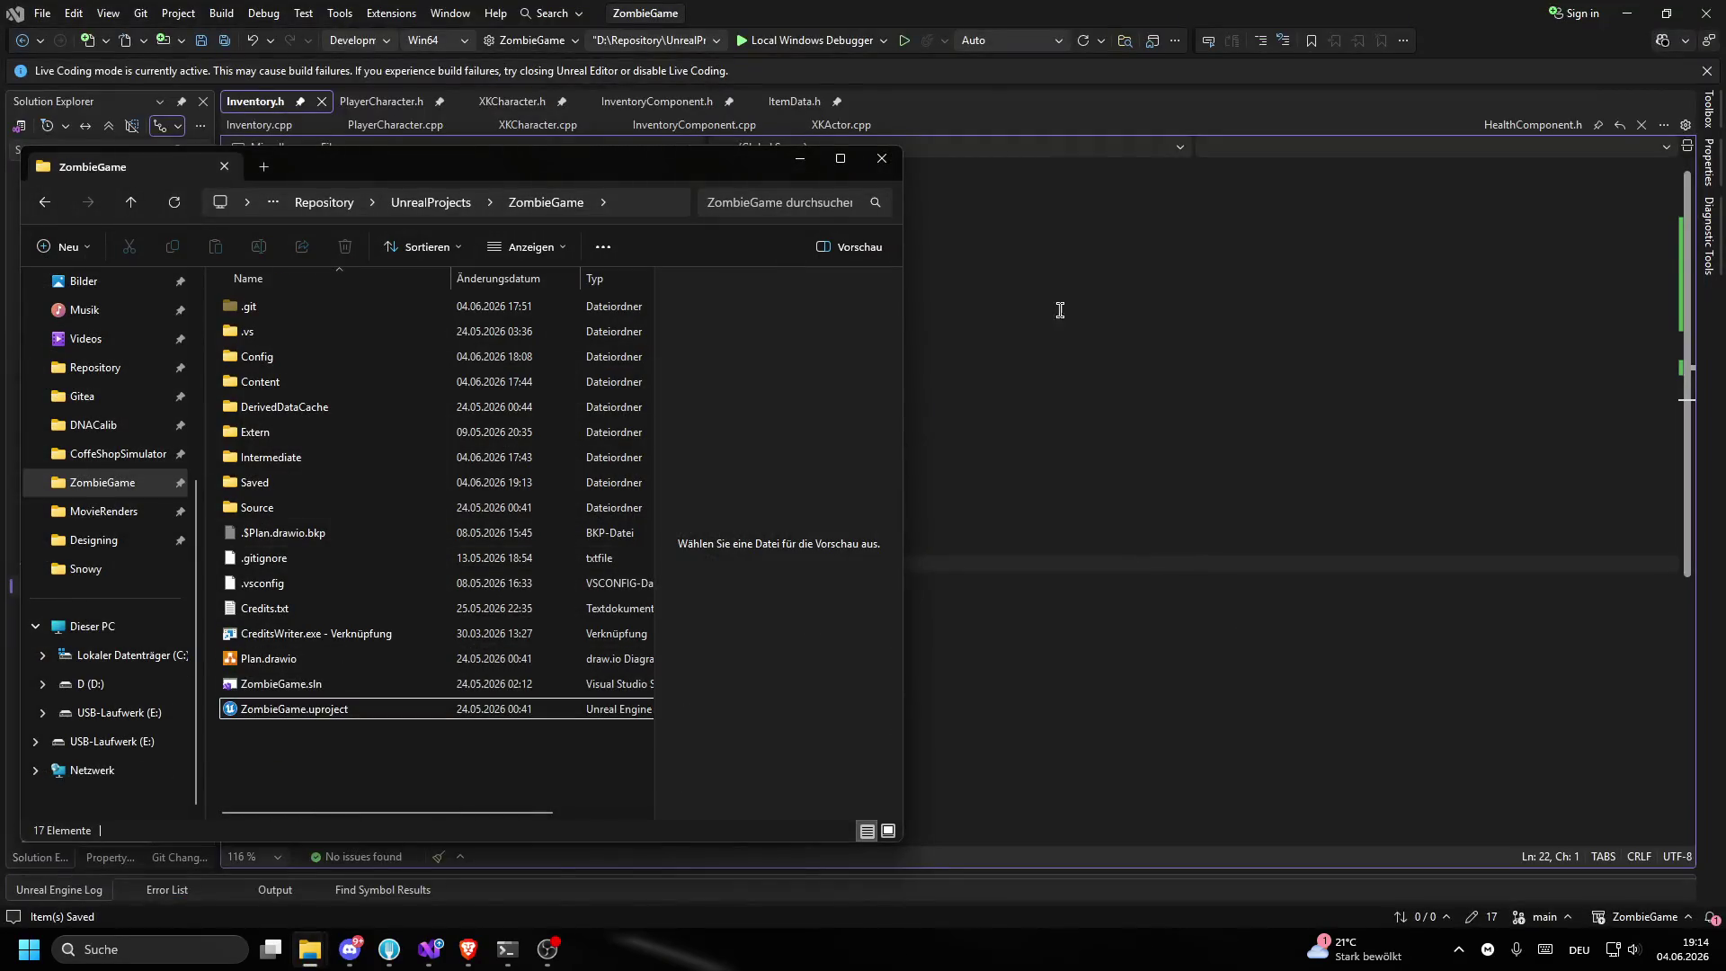
click(1052, 311)
key(super+Down)
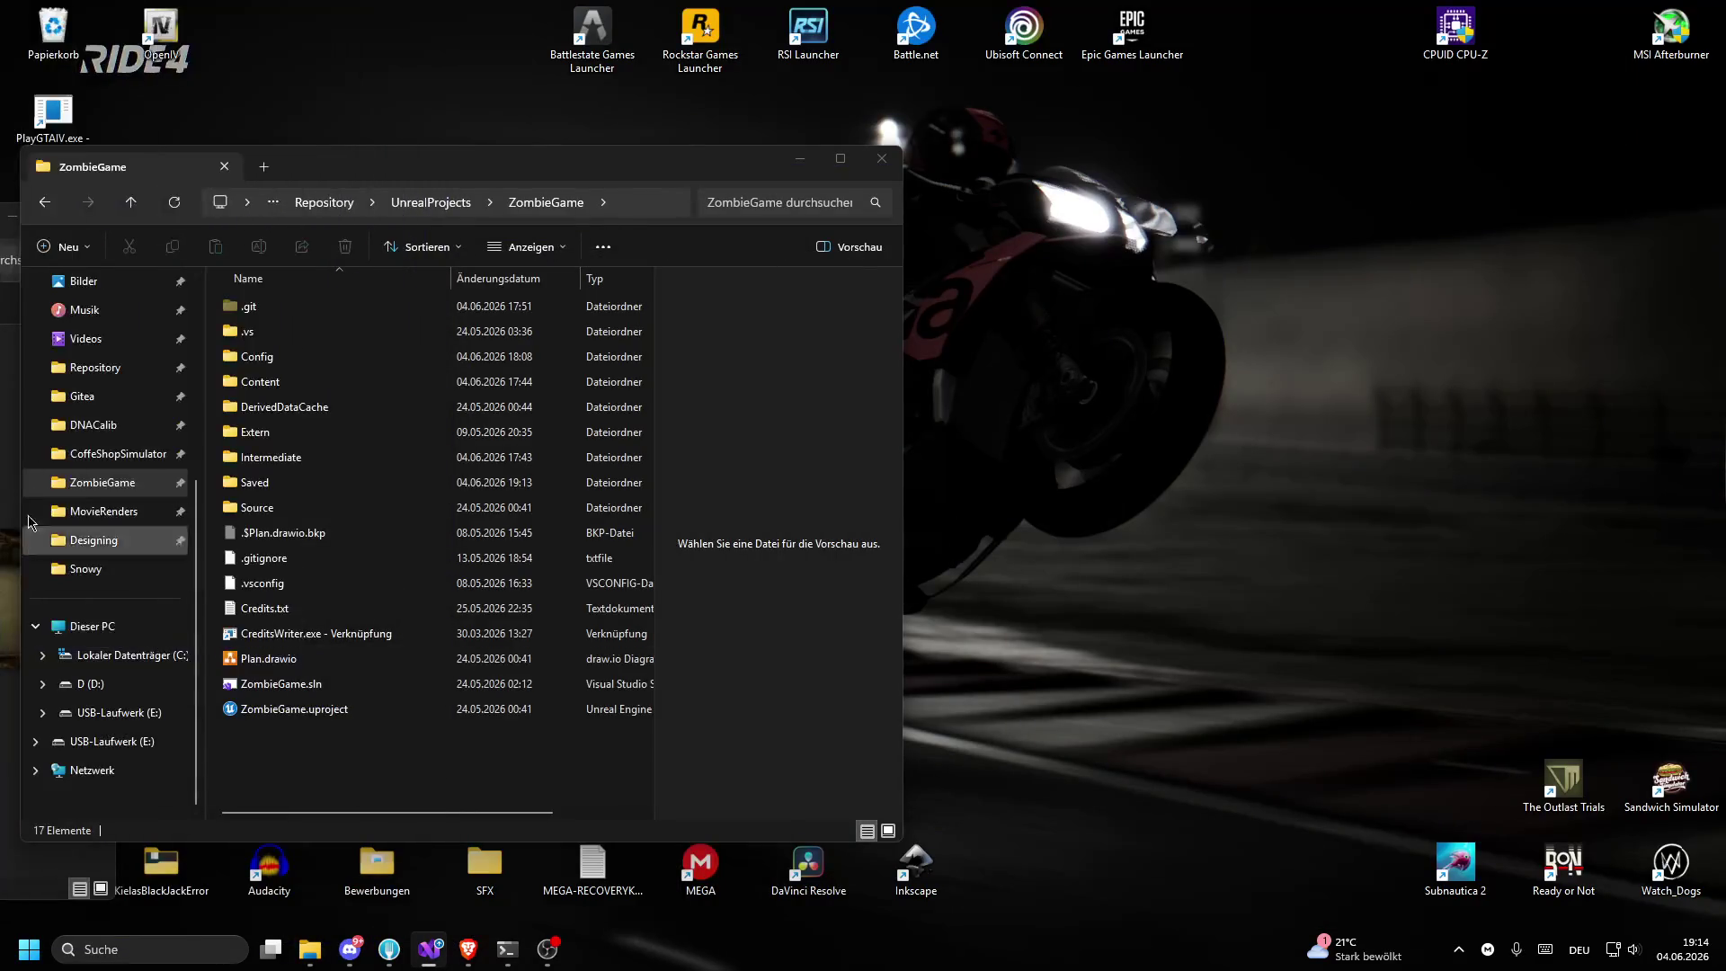
click(429, 949)
click(684, 435)
click(676, 392)
key(super+Down)
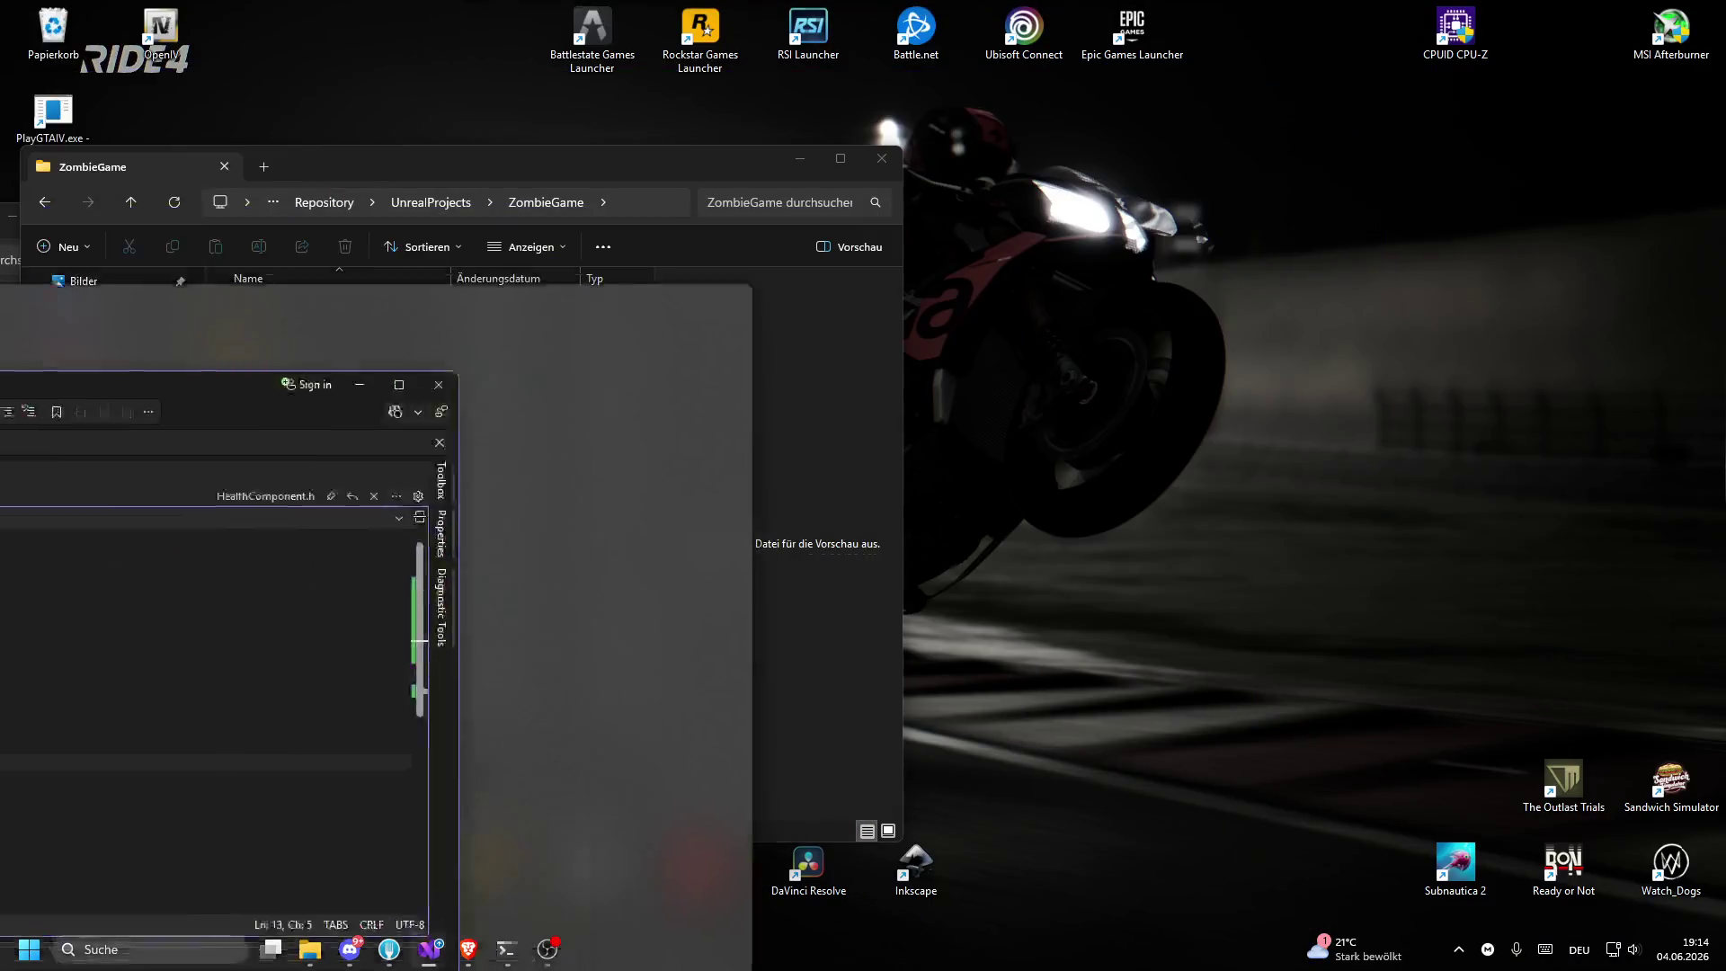
click(311, 711)
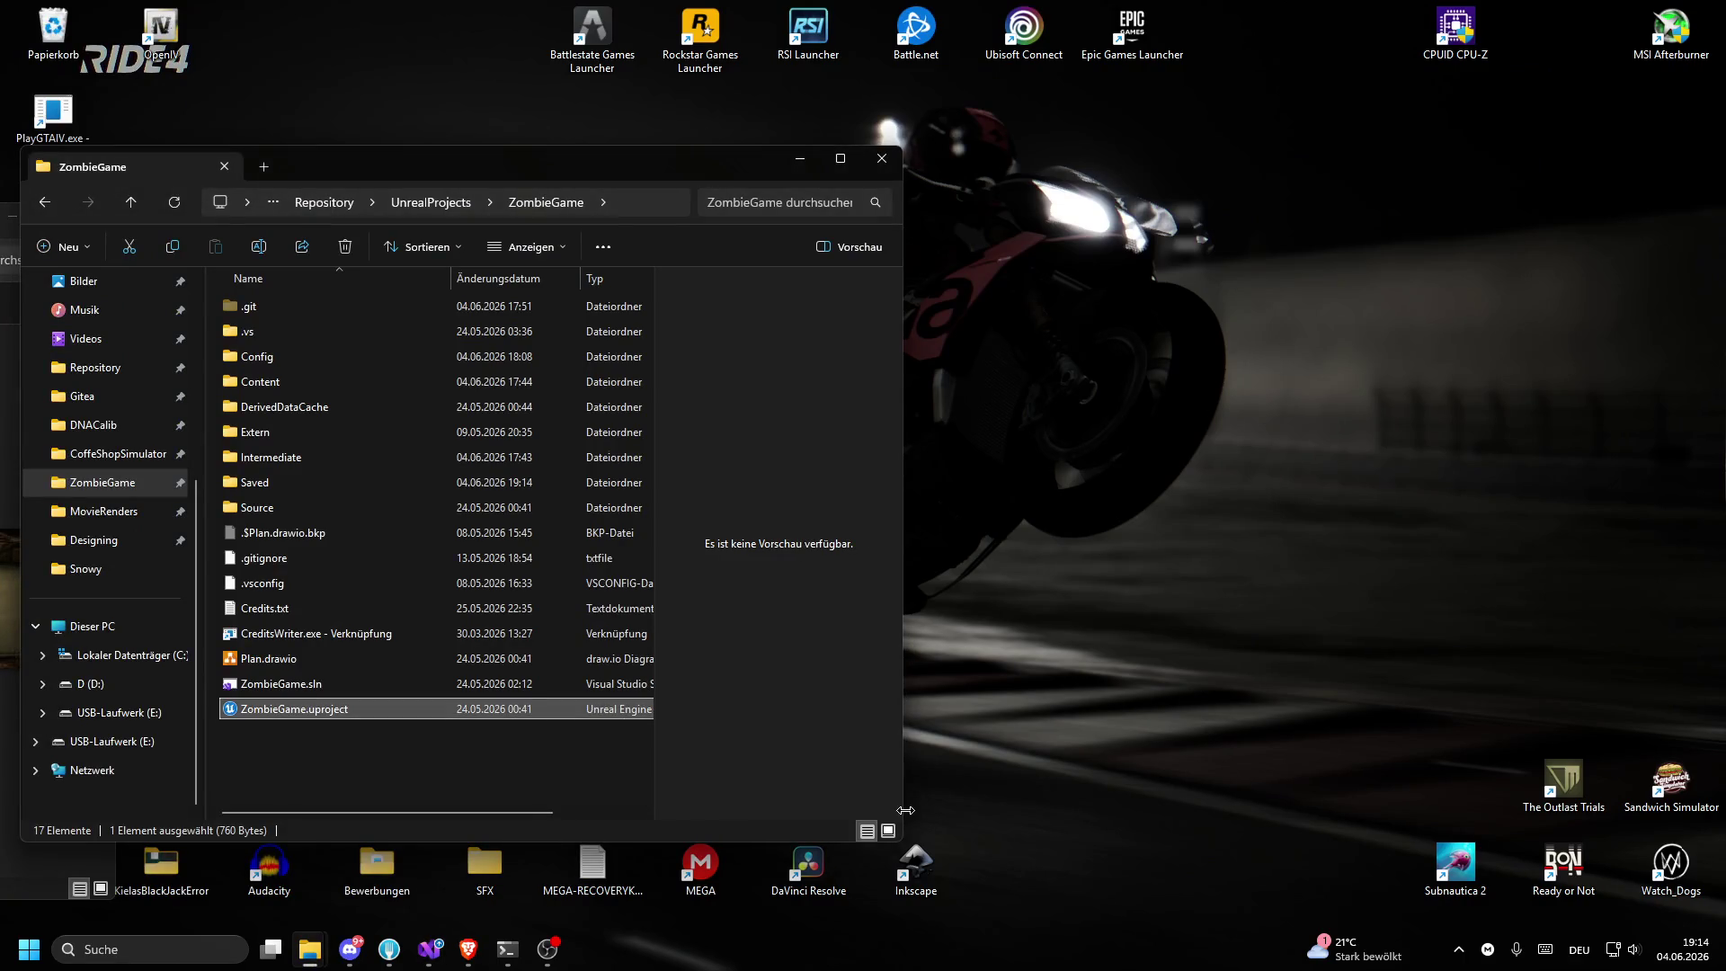
key(Return)
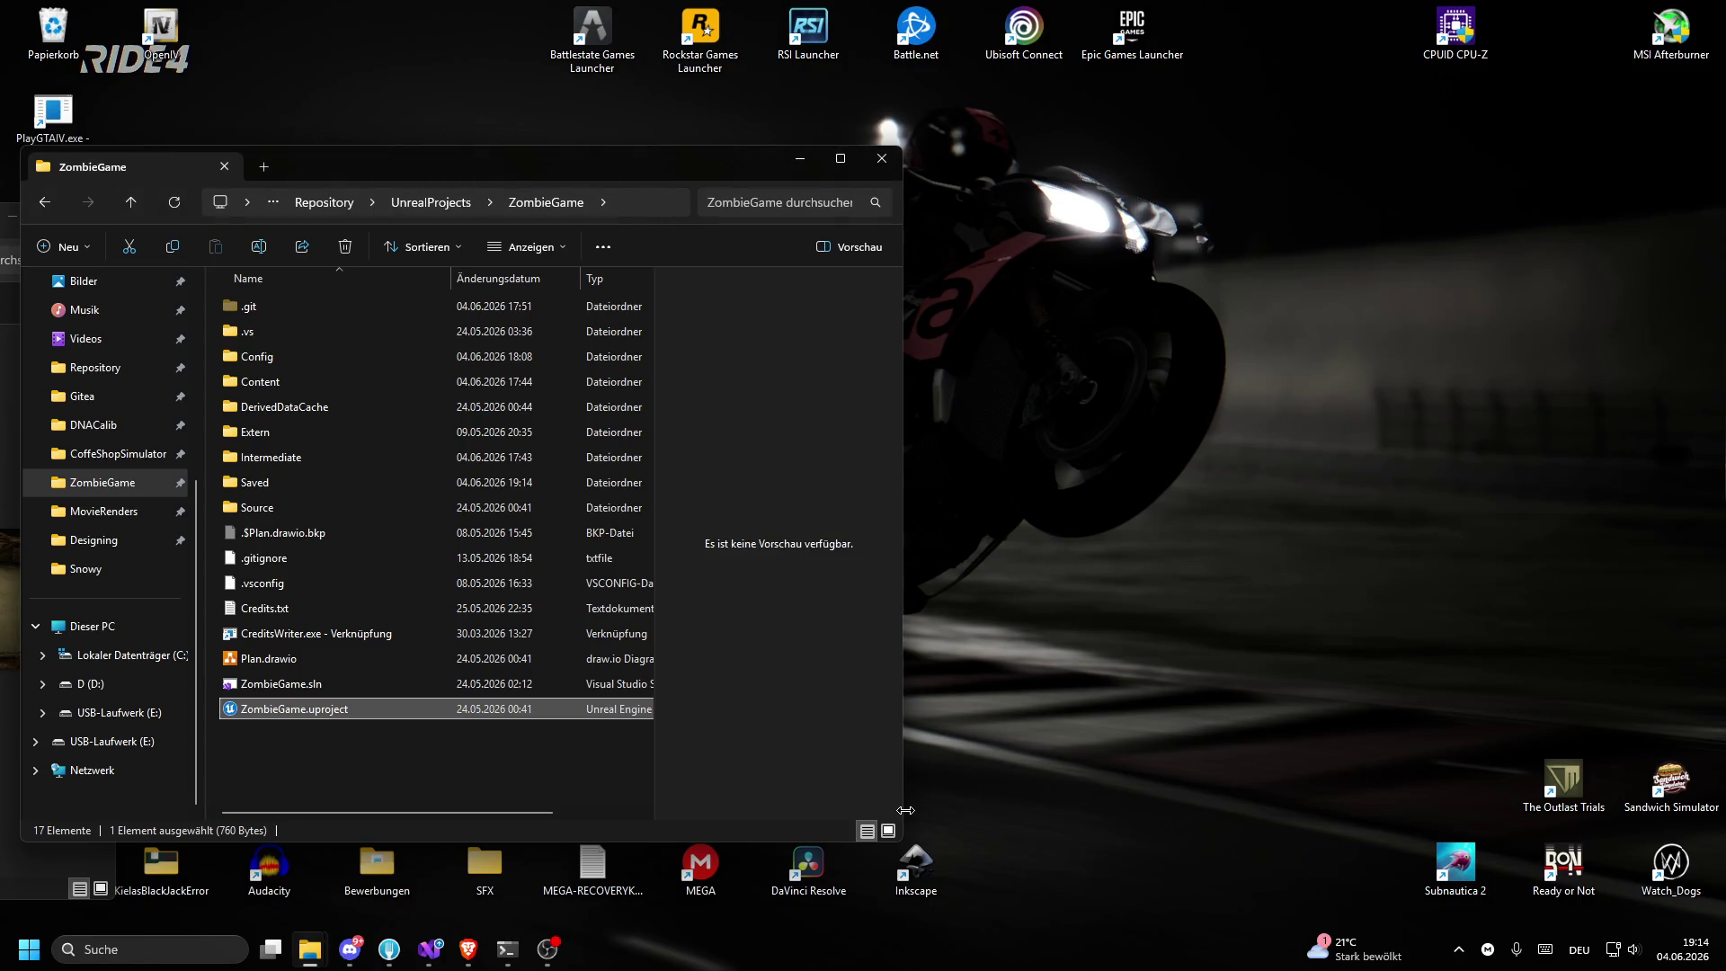